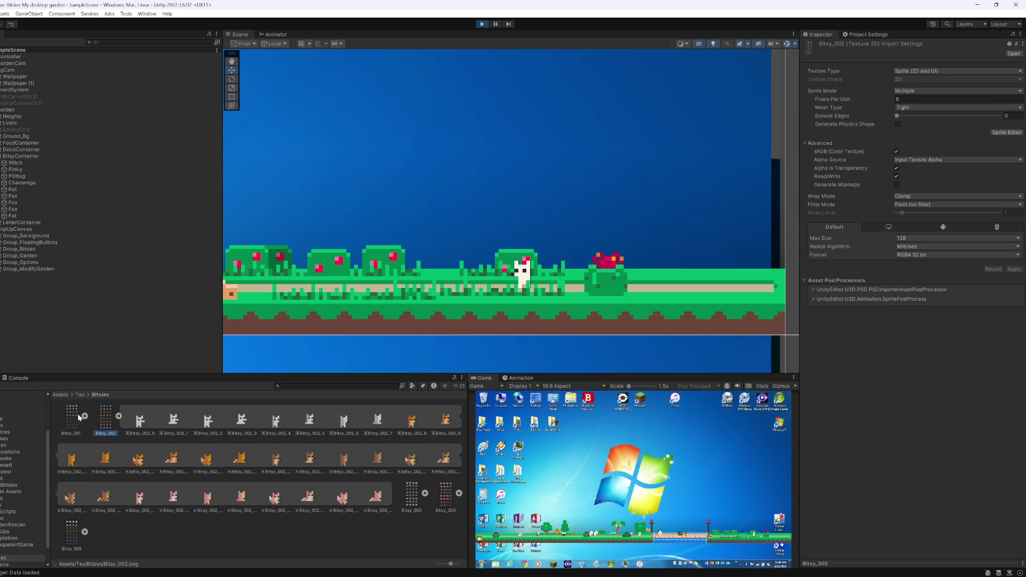
# Step: Deselect the Fox and show Bitsy_001's import settings with Bitsy_002's sub-sprites collapsed
pyautogui.click(58, 408)
pyautogui.click(70, 412)
pyautogui.click(117, 416)
# Step: Poke the bitsy in the running game and select the white bitsy's idle sprite
pyautogui.scroll(10, 444, 320)
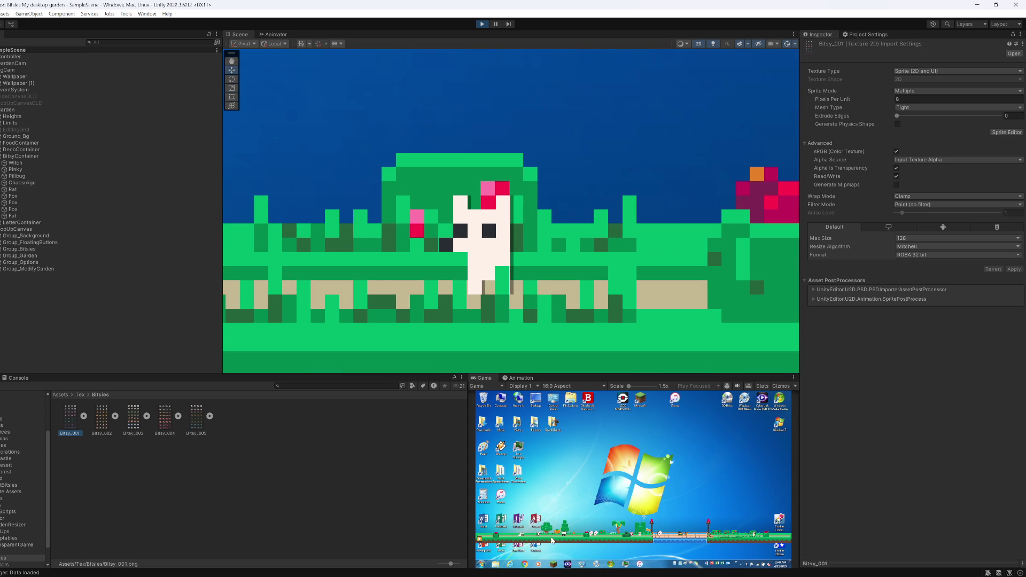
pyautogui.click(755, 534)
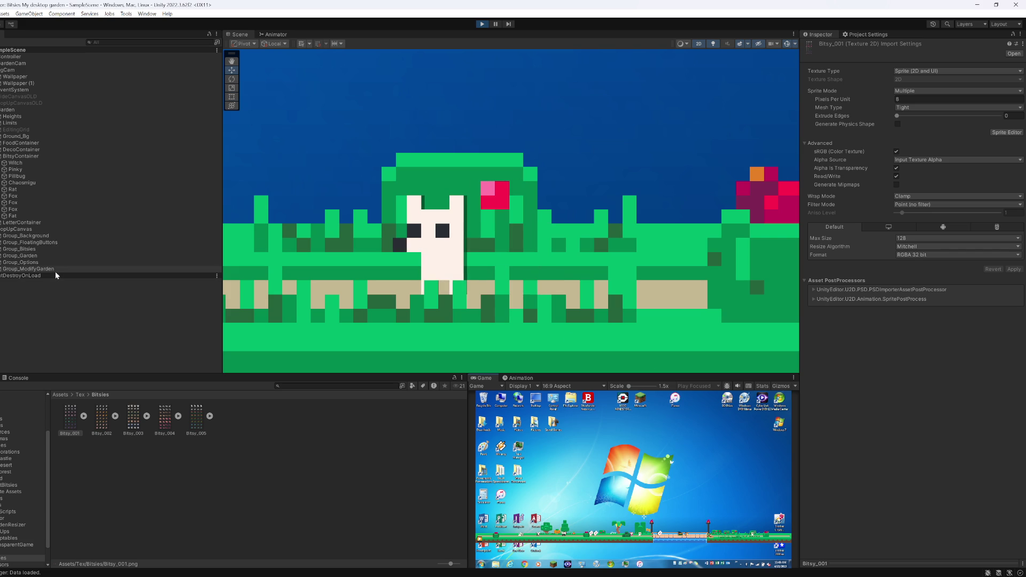
pyautogui.click(452, 245)
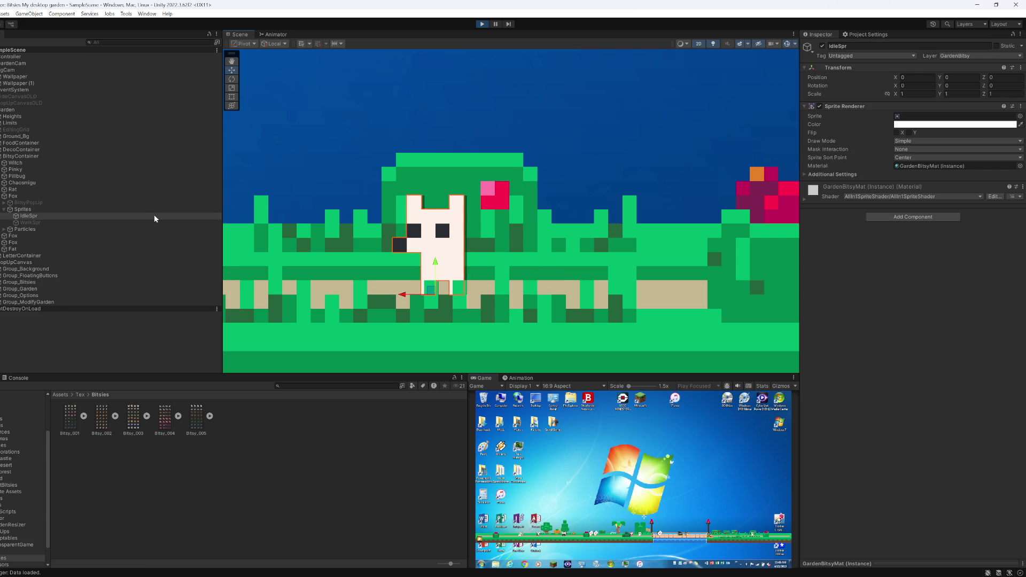
# Step: Expand the sprite's material and try Shadow X Axis values 1 and 0.5, then return it to 0.0175
pyautogui.click(810, 200)
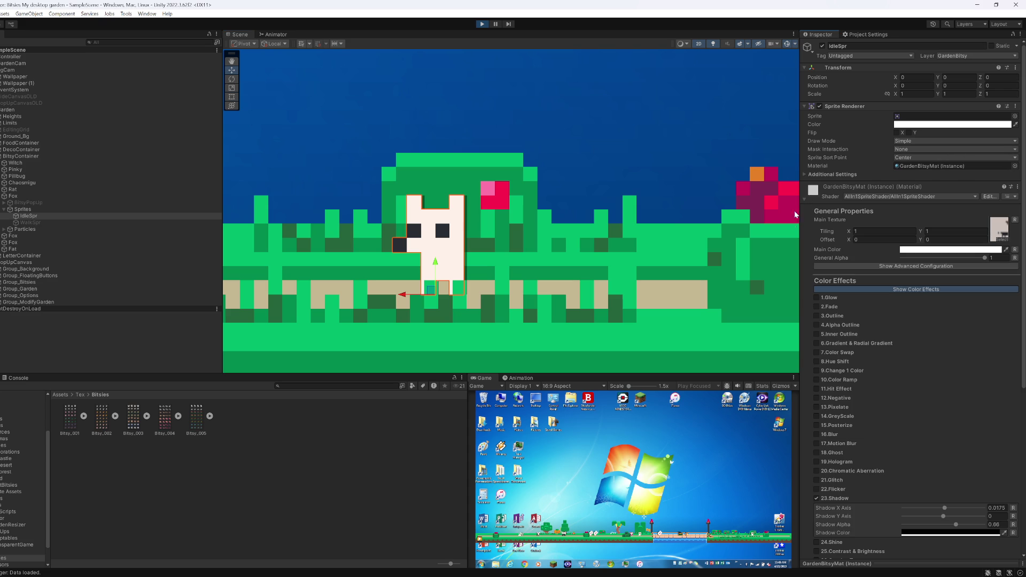
pyautogui.click(754, 533)
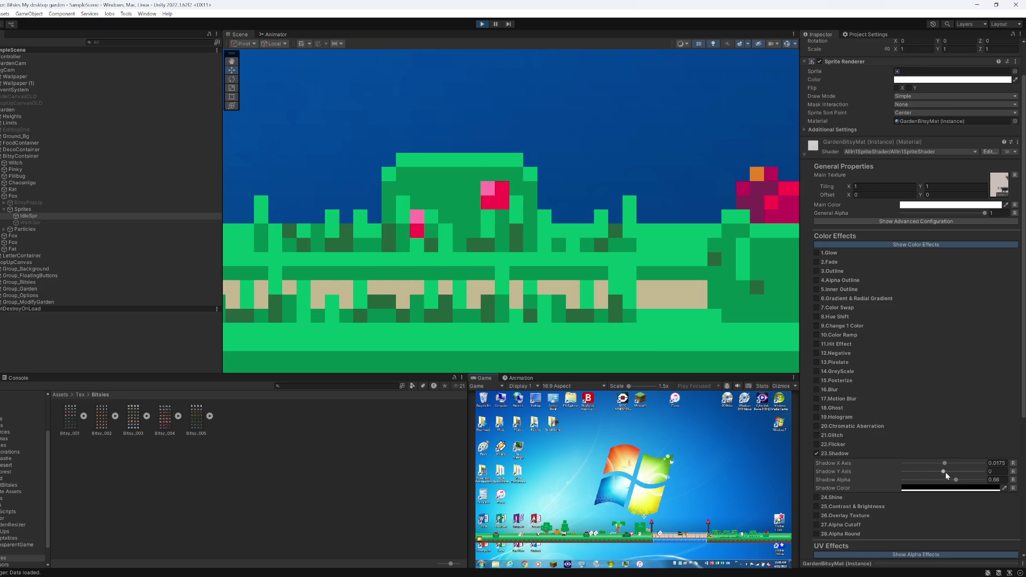
pyautogui.click(1007, 463)
pyautogui.write('1')
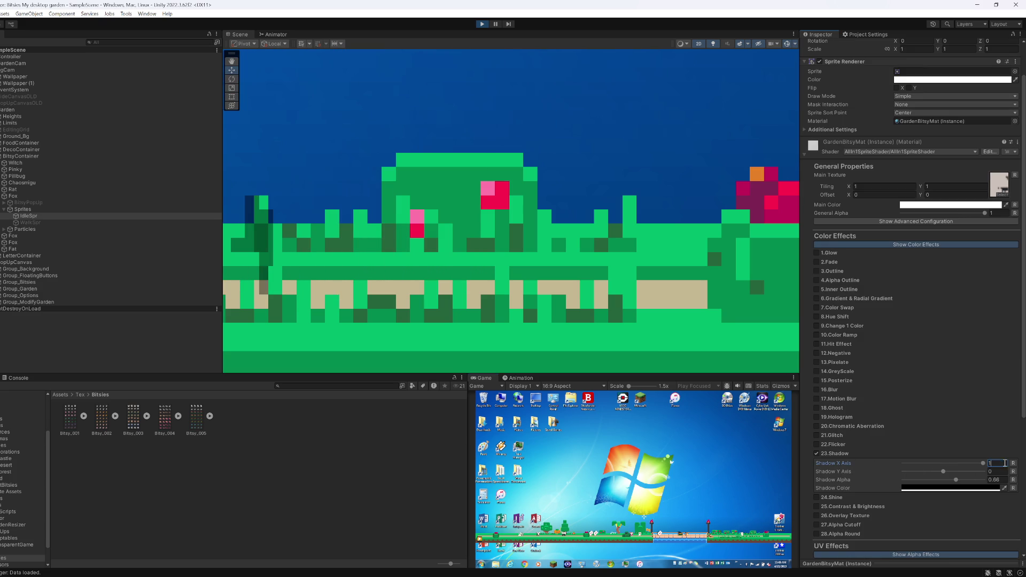
pyautogui.click(997, 463)
pyautogui.write('0.5')
pyautogui.click(1007, 463)
pyautogui.write('0.0175')
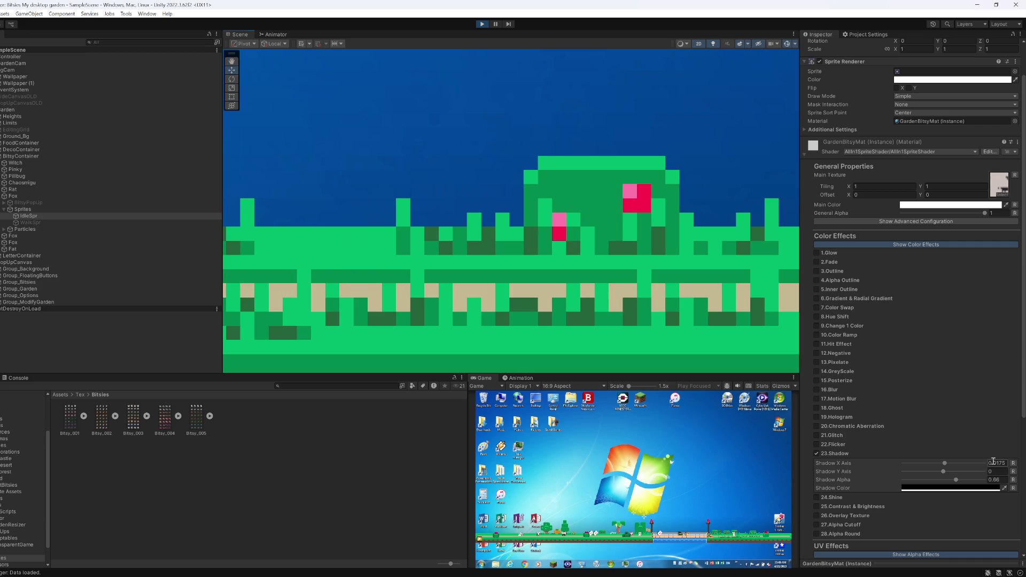
pyautogui.press('Return')
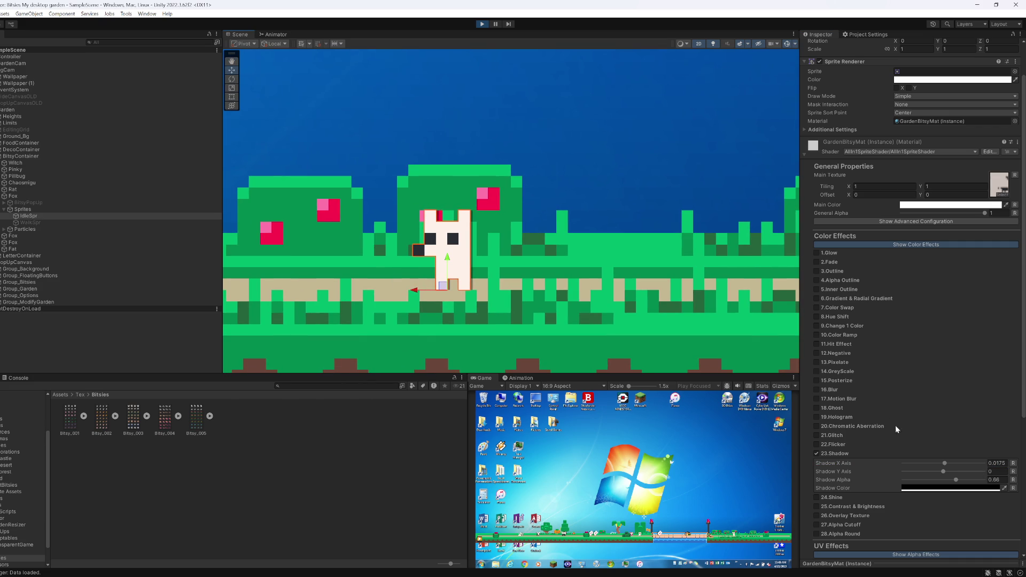
# Step: Try Shadow X Axis 0.175, undo it to 0.0175, frame the sprite, then select the witch's idle sprite
pyautogui.click(1004, 463)
pyautogui.write('0.175')
pyautogui.hotkey('ctrl', 'z')
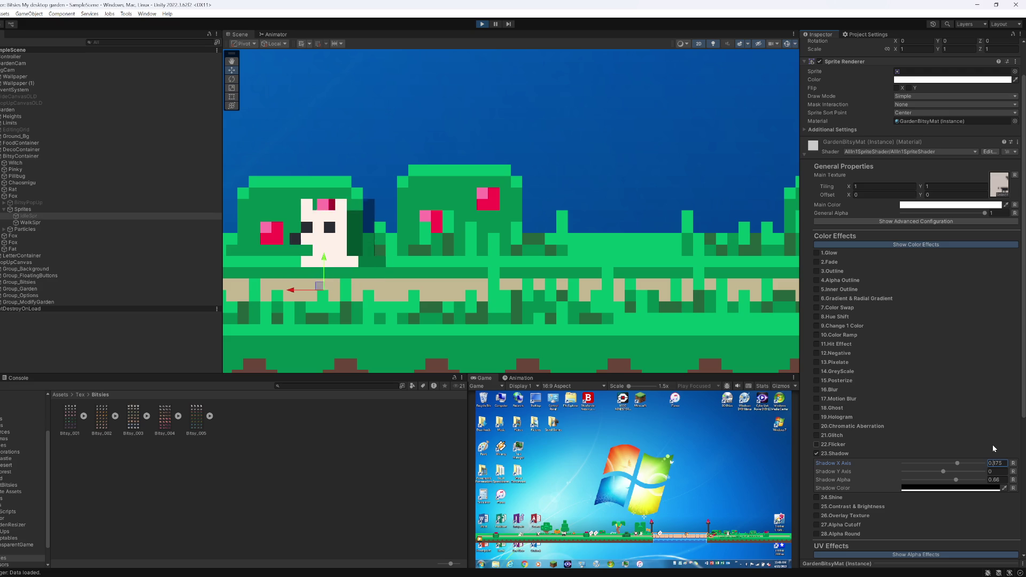
pyautogui.press('Return')
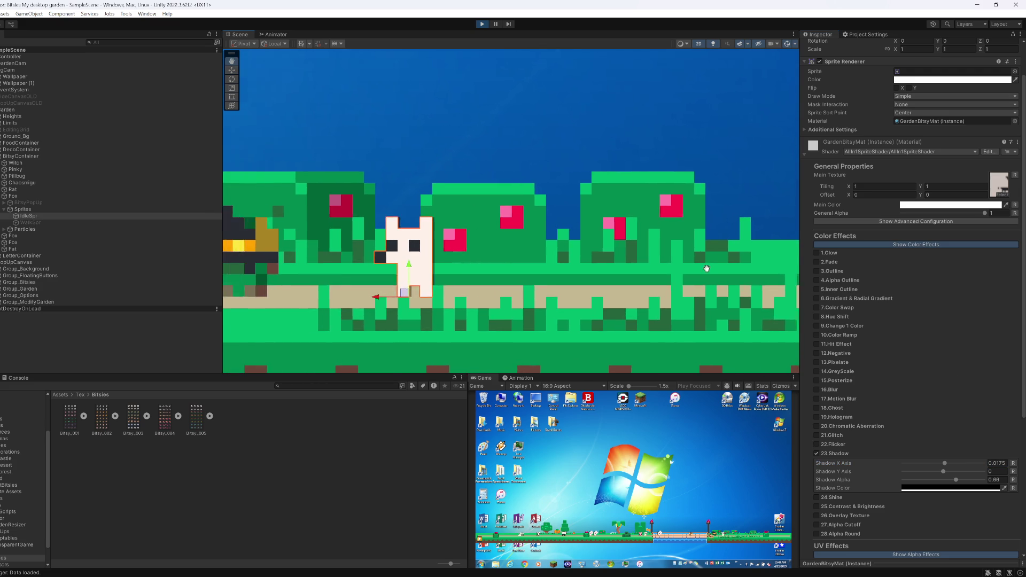
pyautogui.press('f')
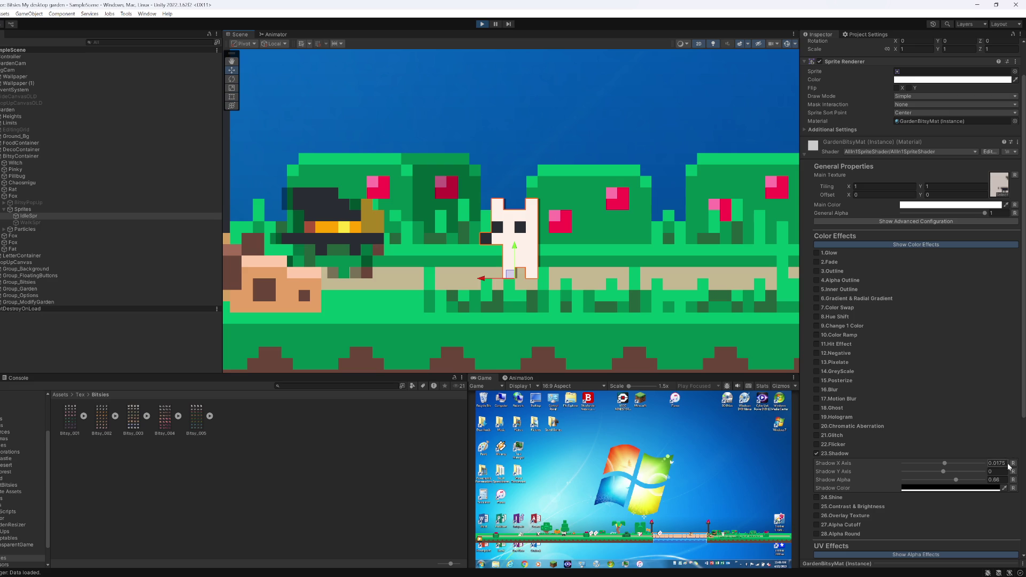
pyautogui.click(336, 226)
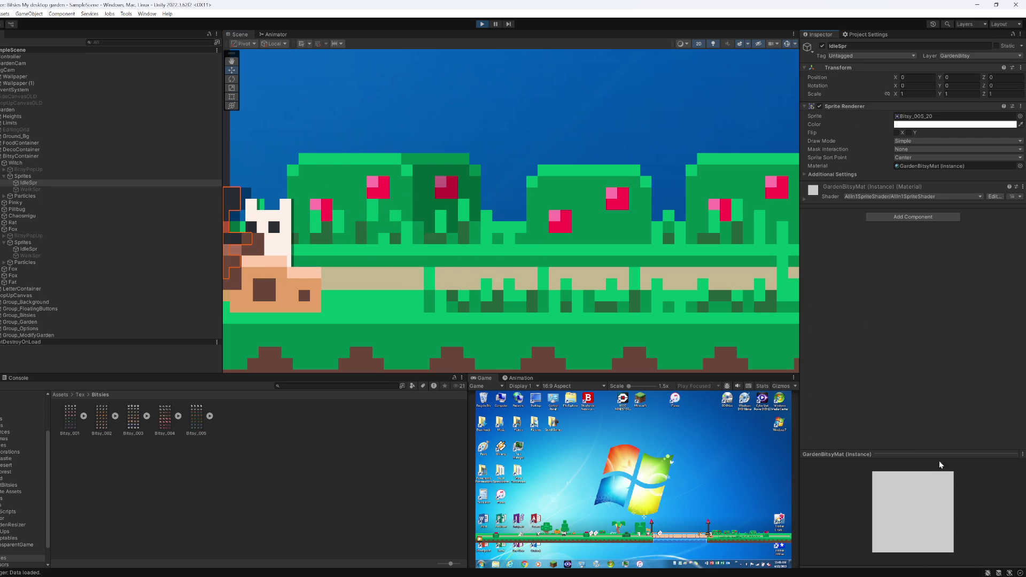
# Step: Expand the witch's material properties, then select and frame the white bitsy's idle sprite
pyautogui.moveTo(927, 458); pyautogui.dragTo(878, 317)
pyautogui.click(806, 198)
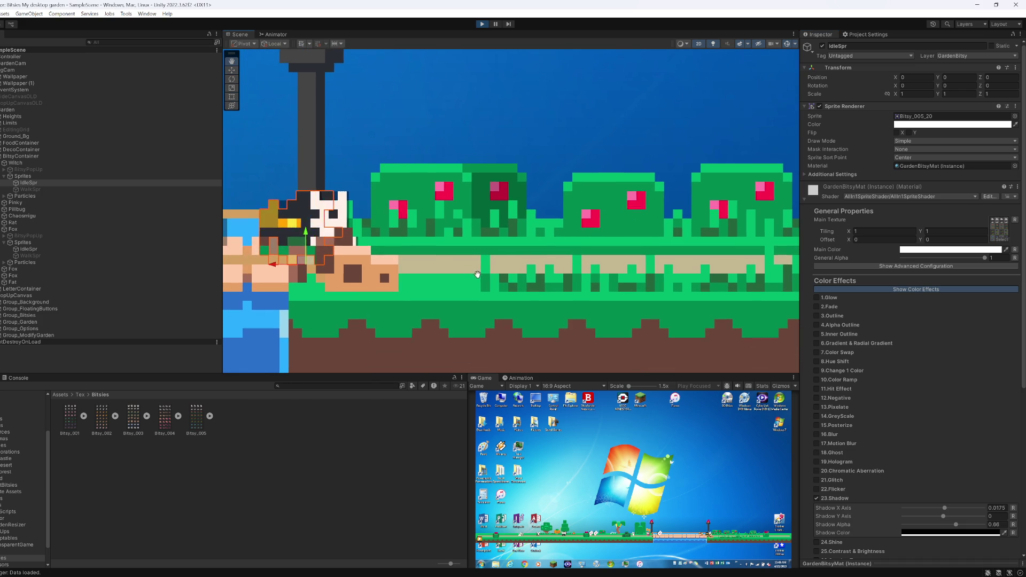
pyautogui.click(354, 226)
pyautogui.press('f')
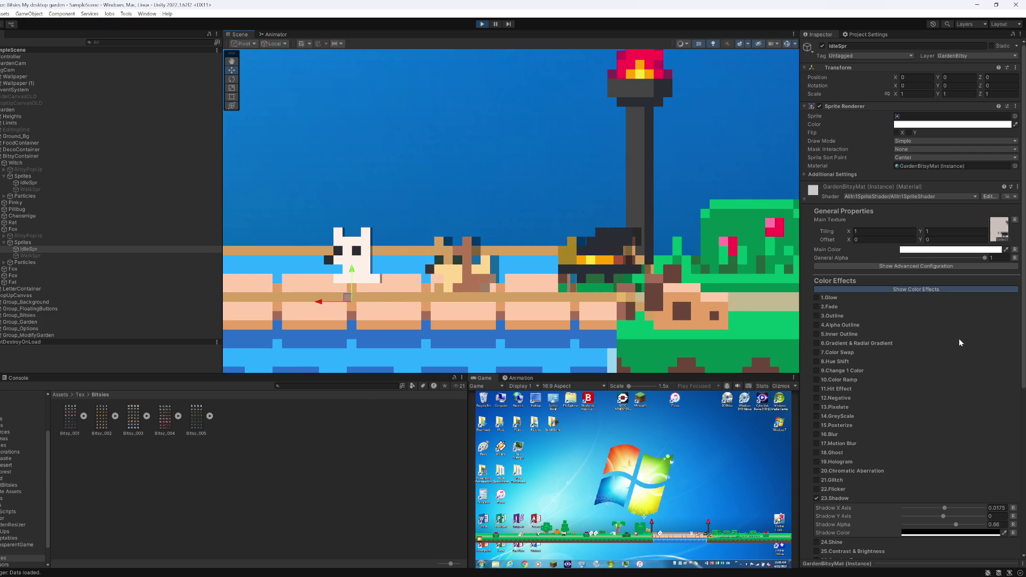
pyautogui.press('f')
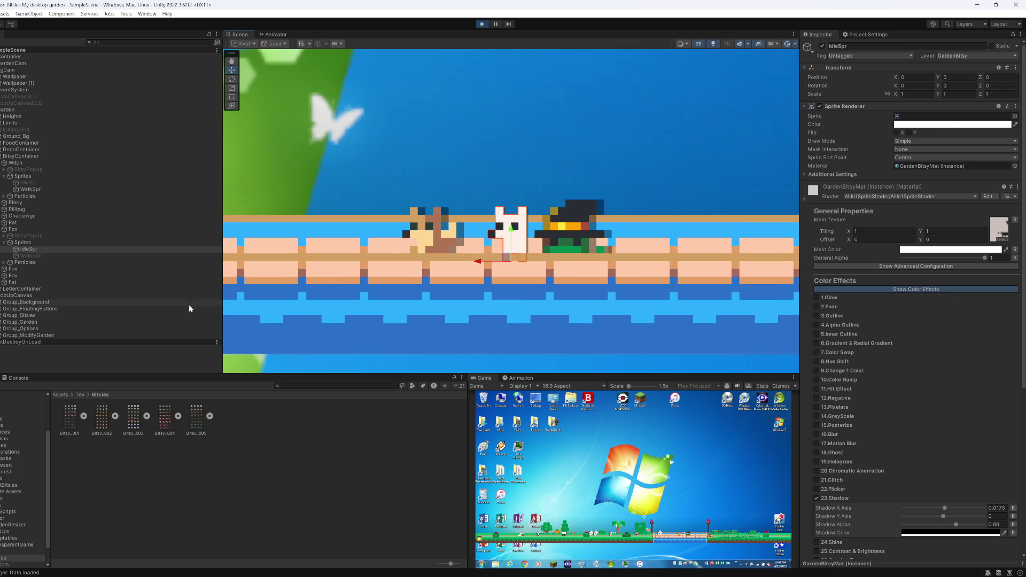
# Step: Inspect the fox's Sprites object and its IdleSpr material before switching to Visual Studio
pyautogui.click(24, 242)
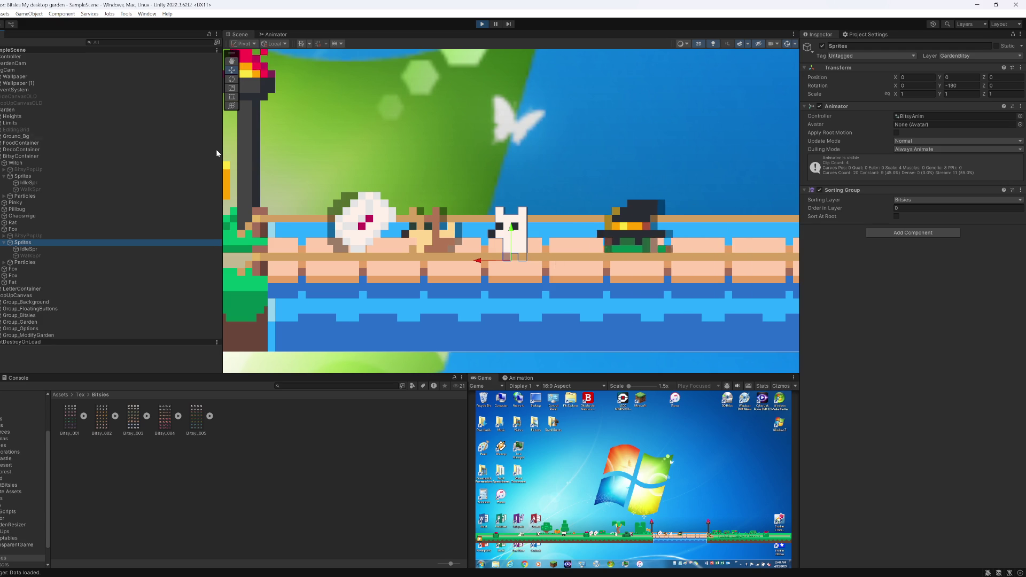
pyautogui.click(28, 249)
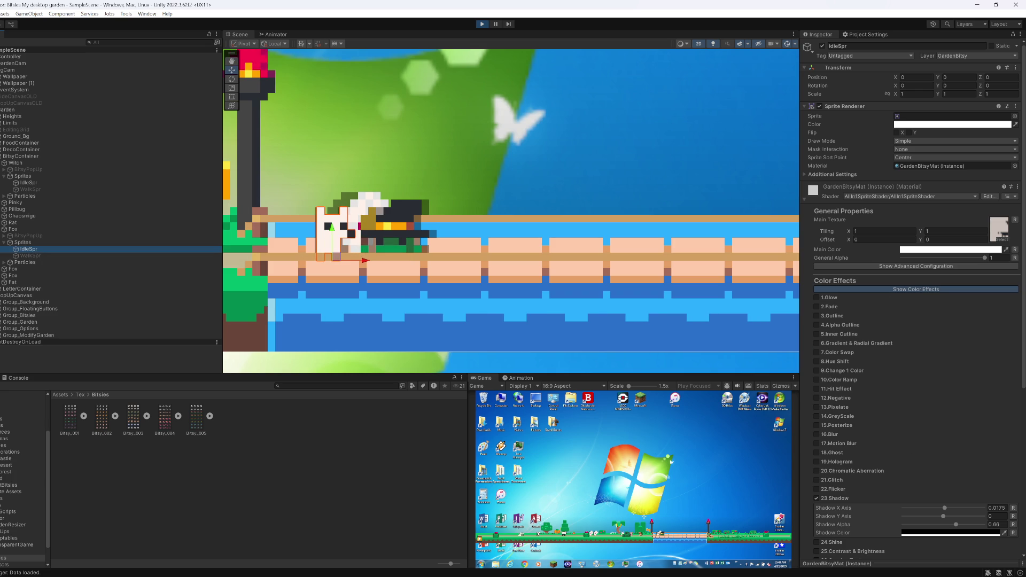
pyautogui.hotkey('alt', 'Tab')
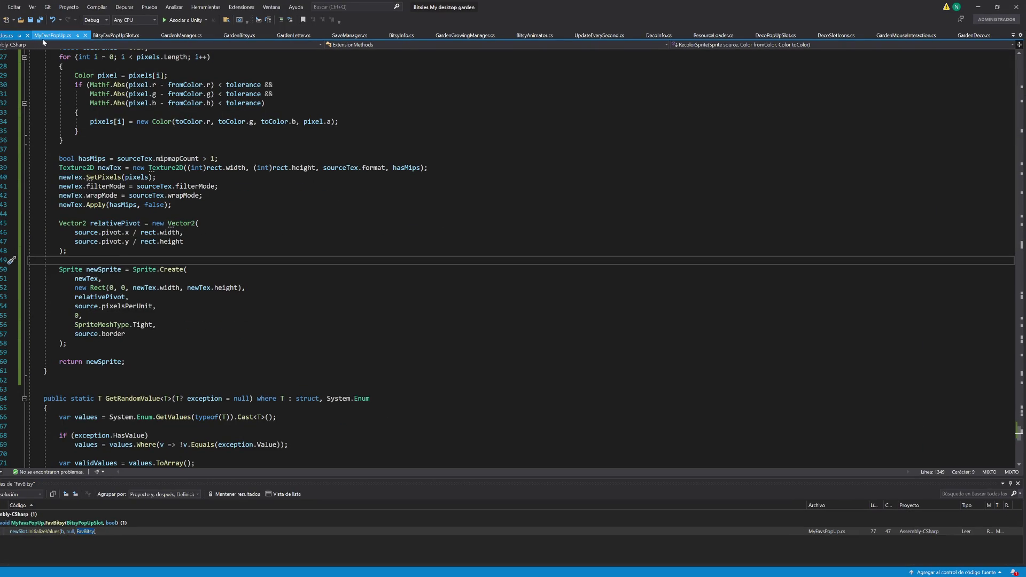
# Step: Review RecolorSpritesheet in BitsyInfo.cs and the GetSpritesheet switch that calls it
pyautogui.click(396, 37)
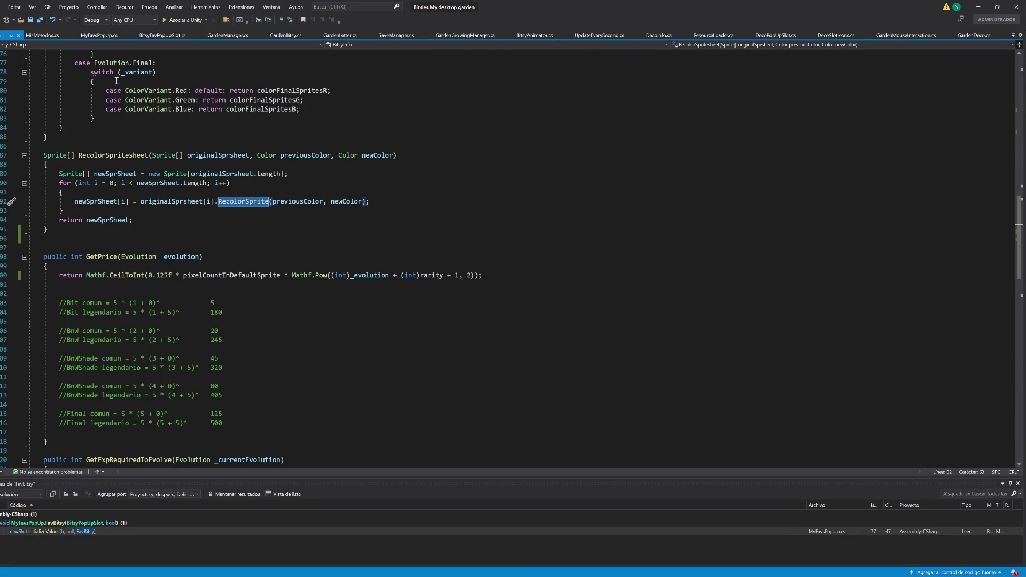
pyautogui.scroll(4, 116, 79)
pyautogui.click(113, 266)
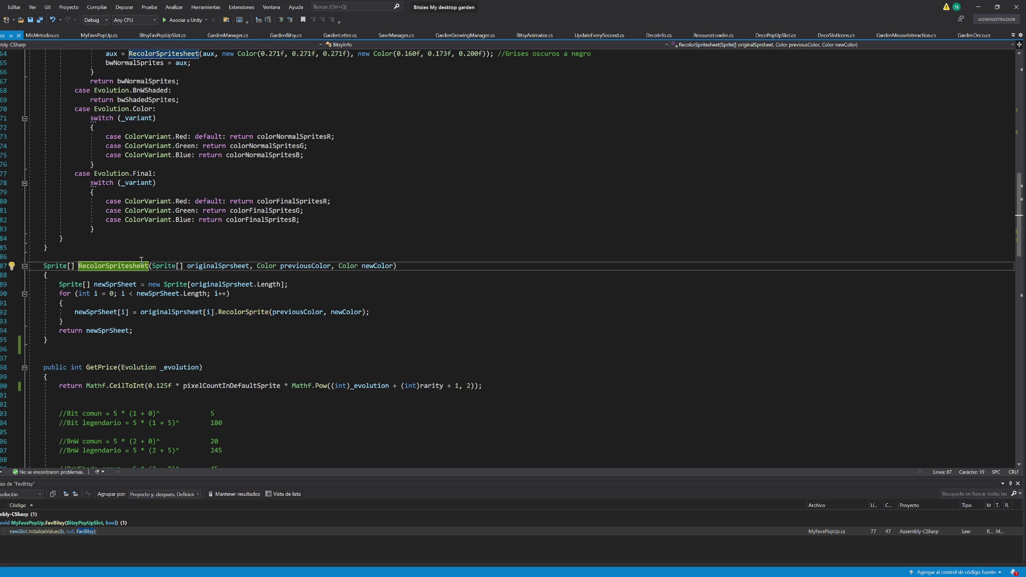
pyautogui.scroll(4, 141, 261)
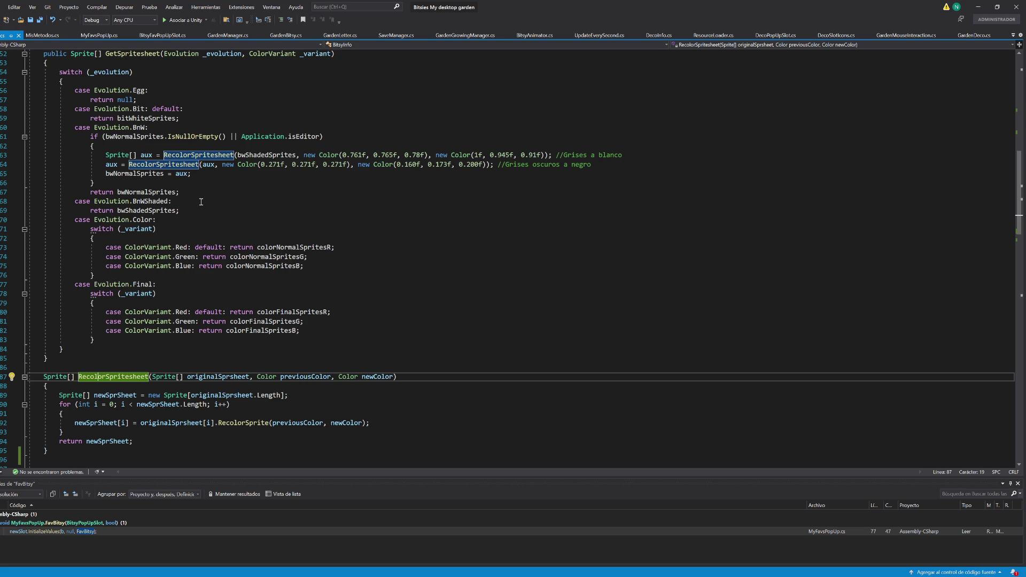
pyautogui.hotkey('alt', 'Tab')
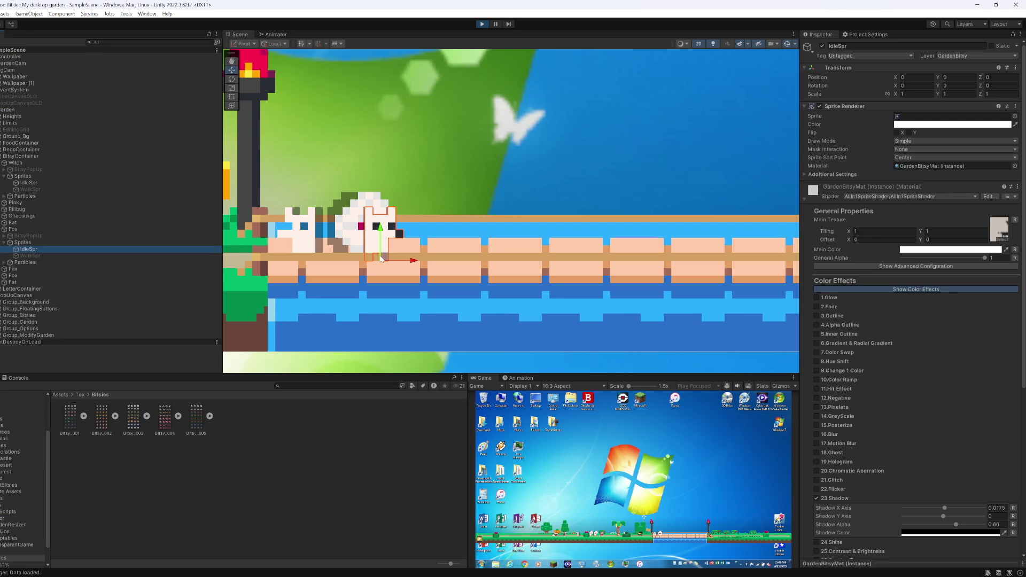
pyautogui.click(817, 370)
pyautogui.click(817, 370)
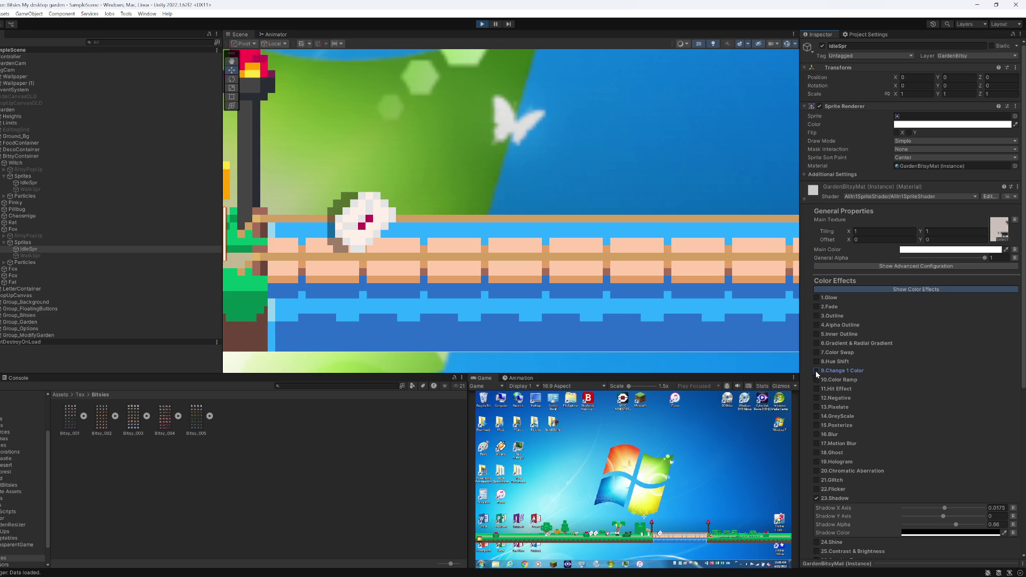
pyautogui.hotkey('alt', 'Tab')
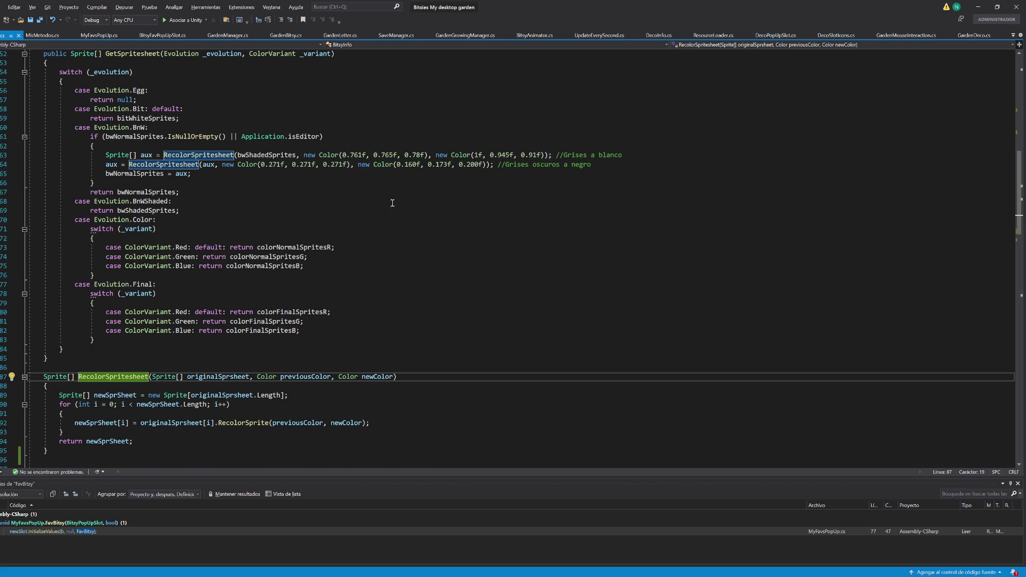
# Step: Open RecolorSprite in MisMetodos.cs and highlight every use of newTex and rect
pyautogui.scroll(-5, 408, 202)
pyautogui.scroll(-1, 345, 262)
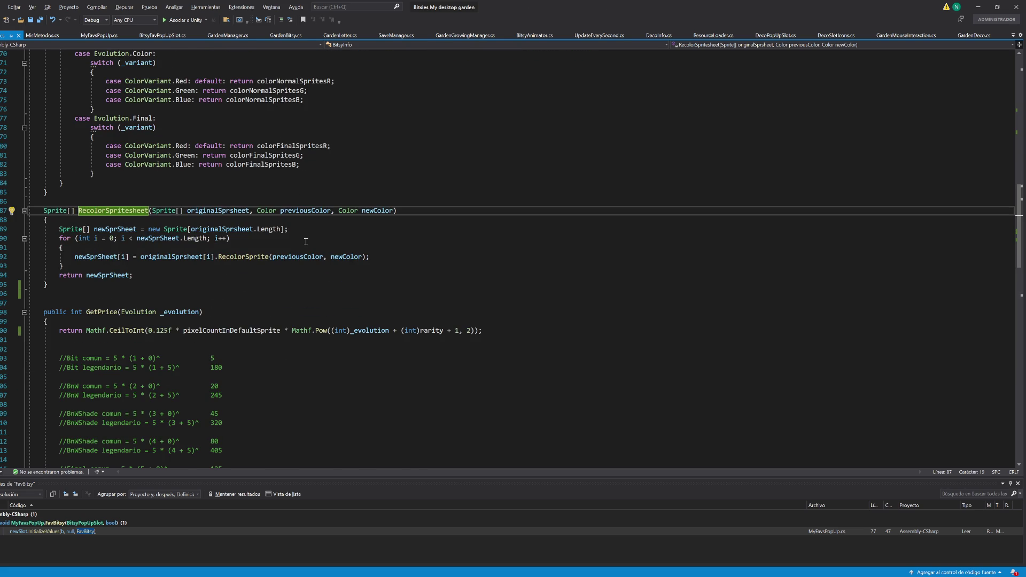
pyautogui.scroll(-6, 220, 286)
pyautogui.scroll(9, 219, 286)
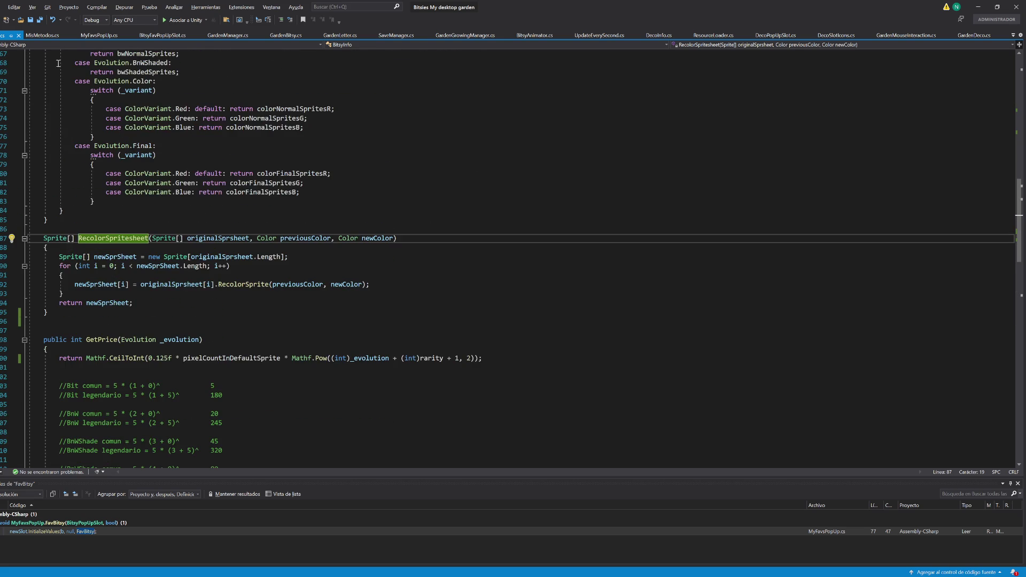
pyautogui.click(37, 36)
pyautogui.scroll(4, 116, 110)
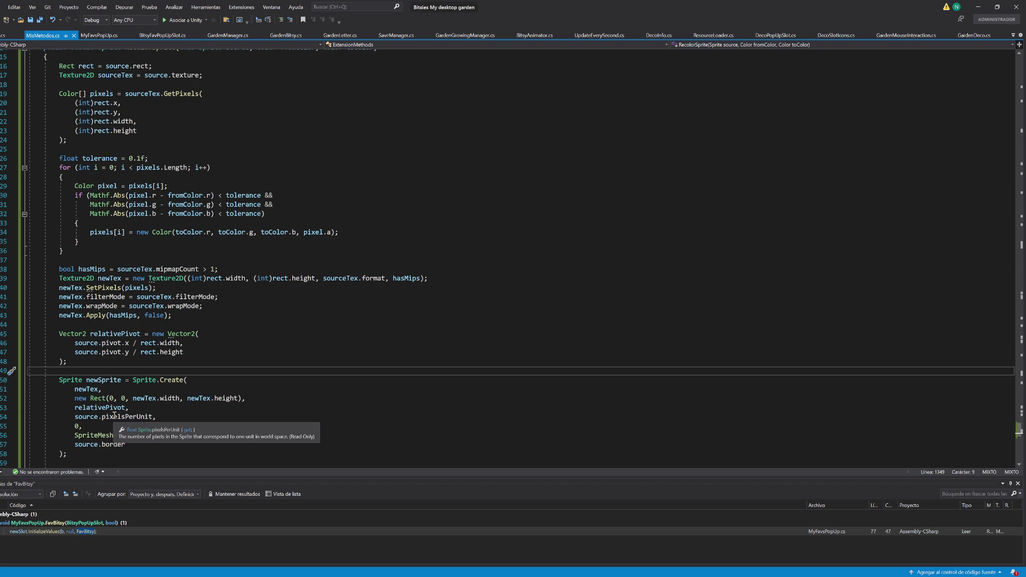
pyautogui.click(148, 400)
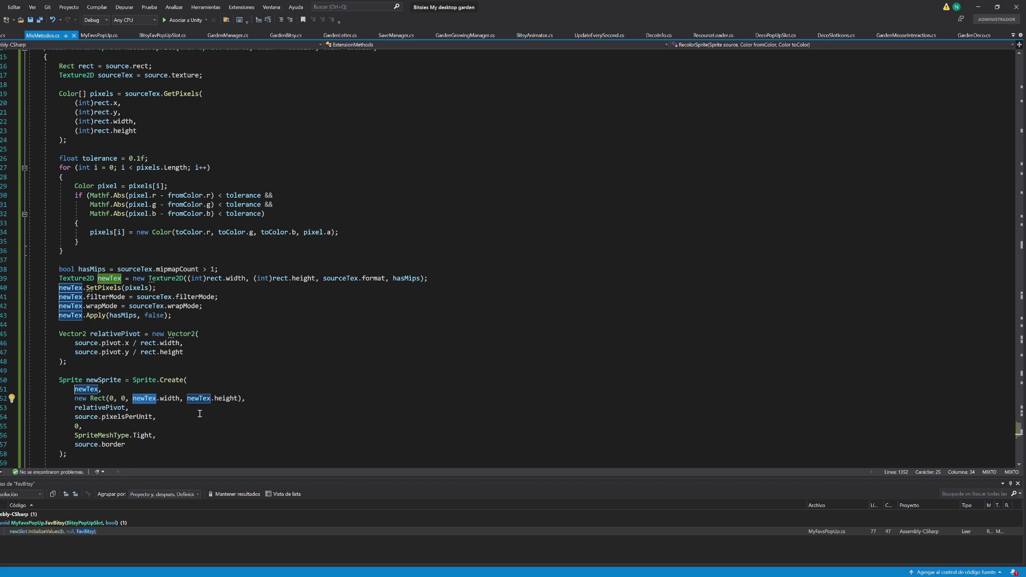
pyautogui.scroll(5, 195, 410)
pyautogui.scroll(-2, 151, 364)
pyautogui.scroll(-1, 151, 365)
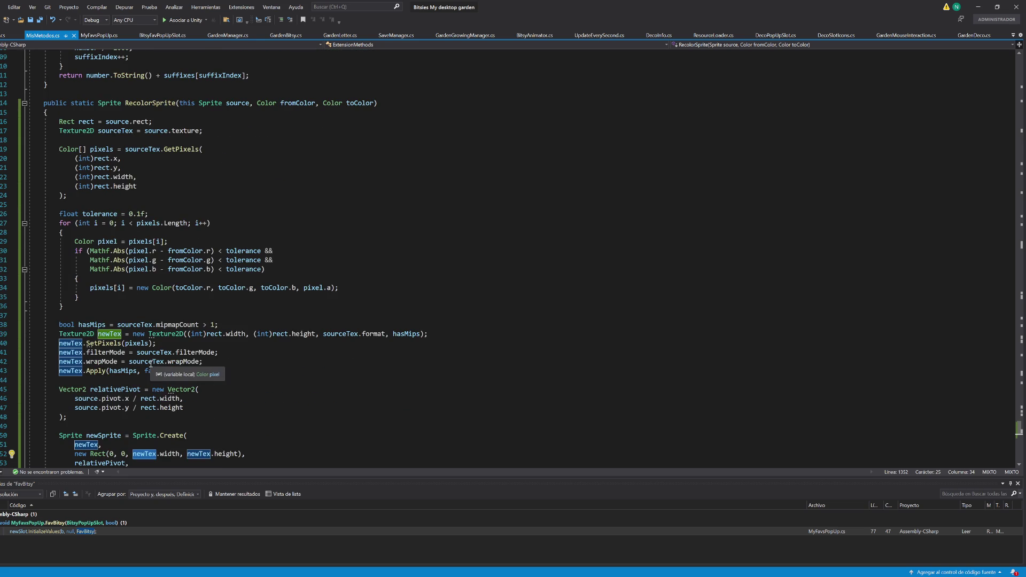
pyautogui.moveTo(206, 334); pyautogui.dragTo(303, 334)
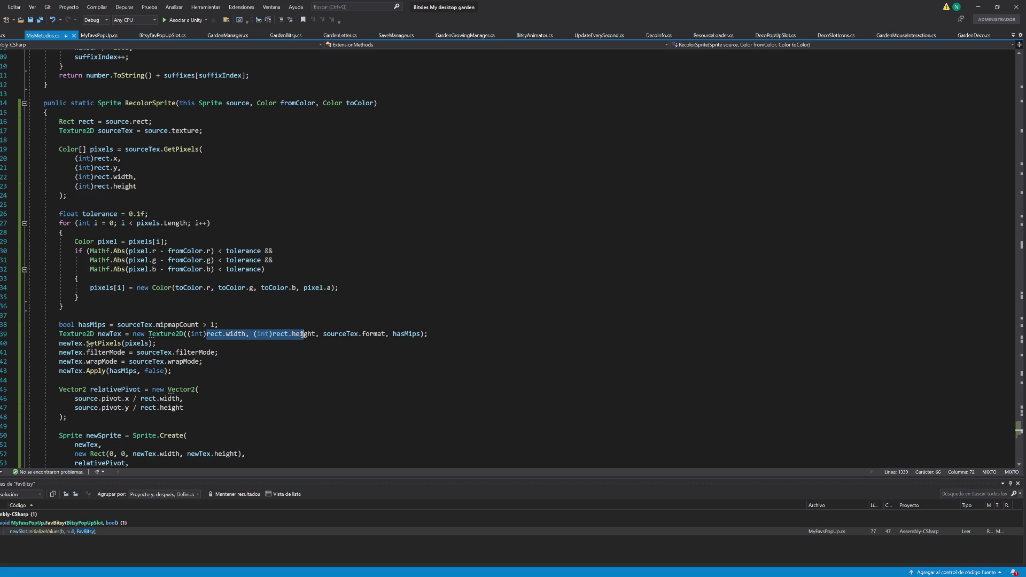
pyautogui.click(212, 334)
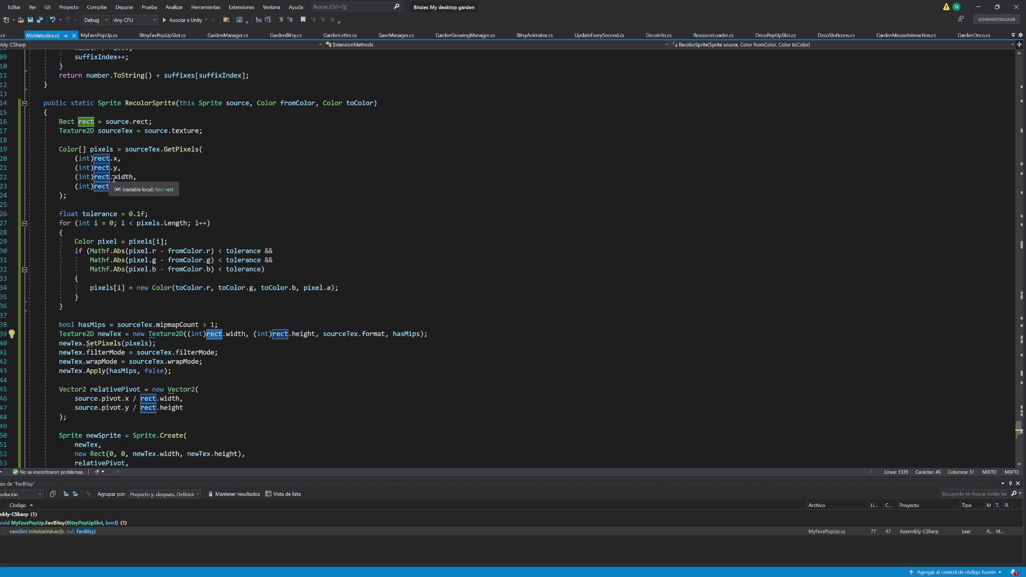
# Step: Highlight the GetPixels call, sourceTex and source references, then read through the rest of the method
pyautogui.click(186, 148)
pyautogui.doubleClick(181, 149)
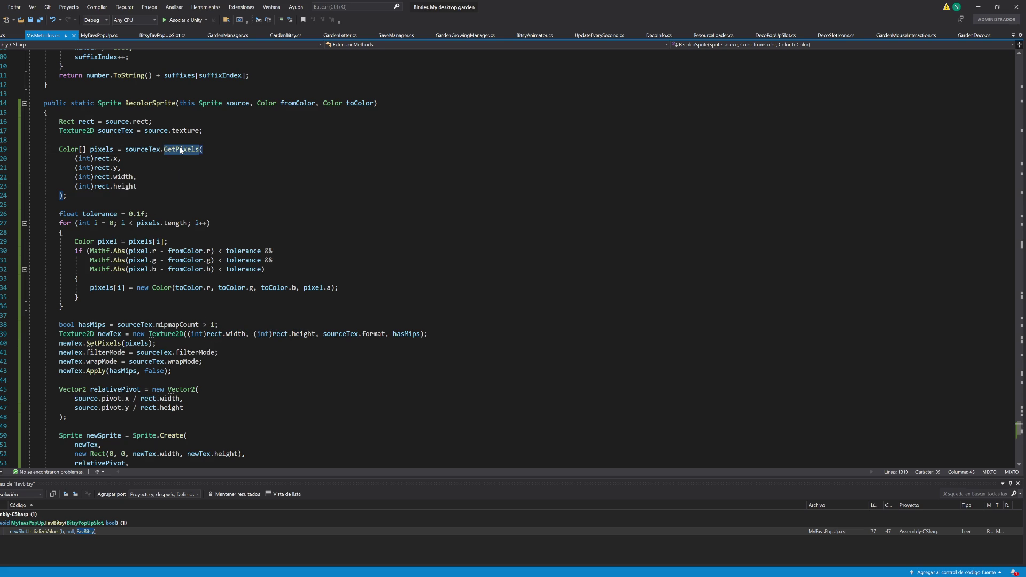
pyautogui.doubleClick(156, 149)
pyautogui.scroll(6, 156, 152)
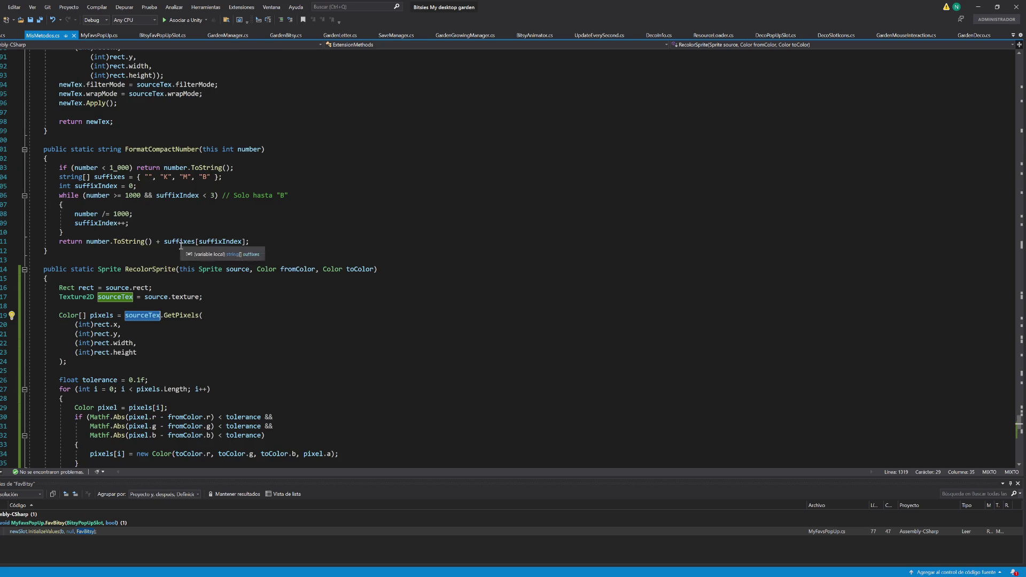
pyautogui.click(150, 297)
pyautogui.doubleClick(150, 297)
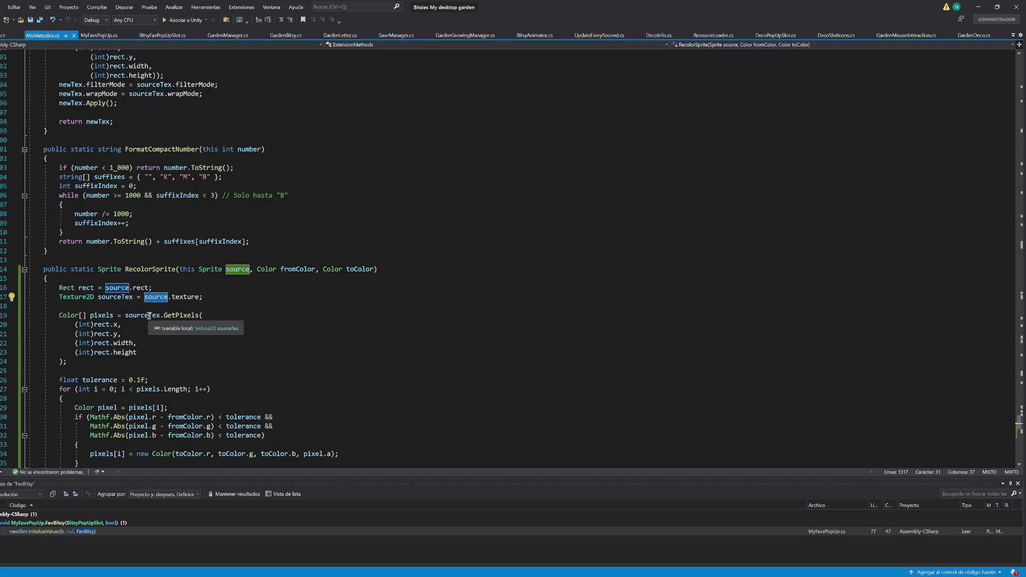
pyautogui.scroll(-2, 147, 310)
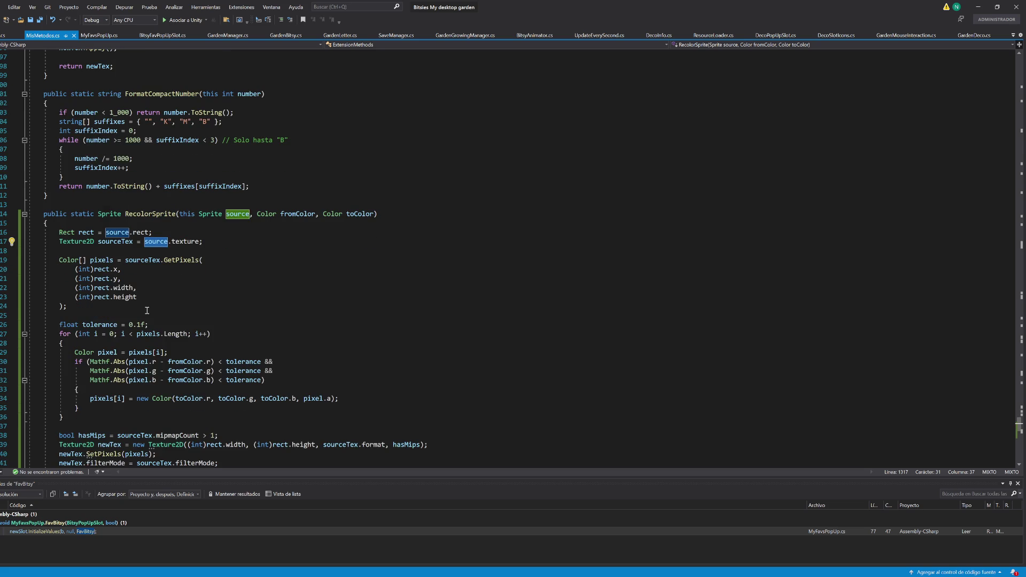
pyautogui.scroll(-1, 147, 309)
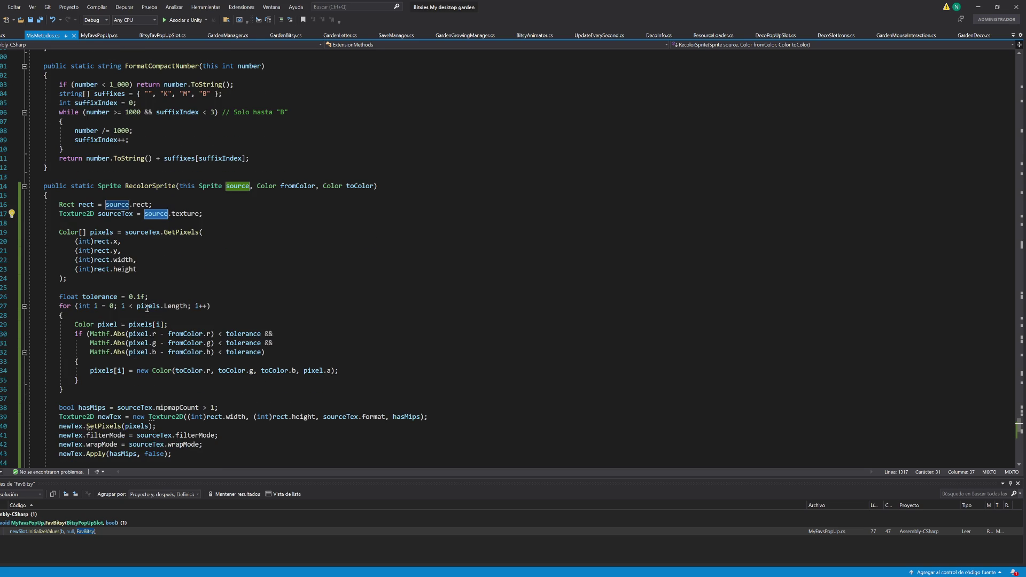
pyautogui.scroll(-1, 147, 309)
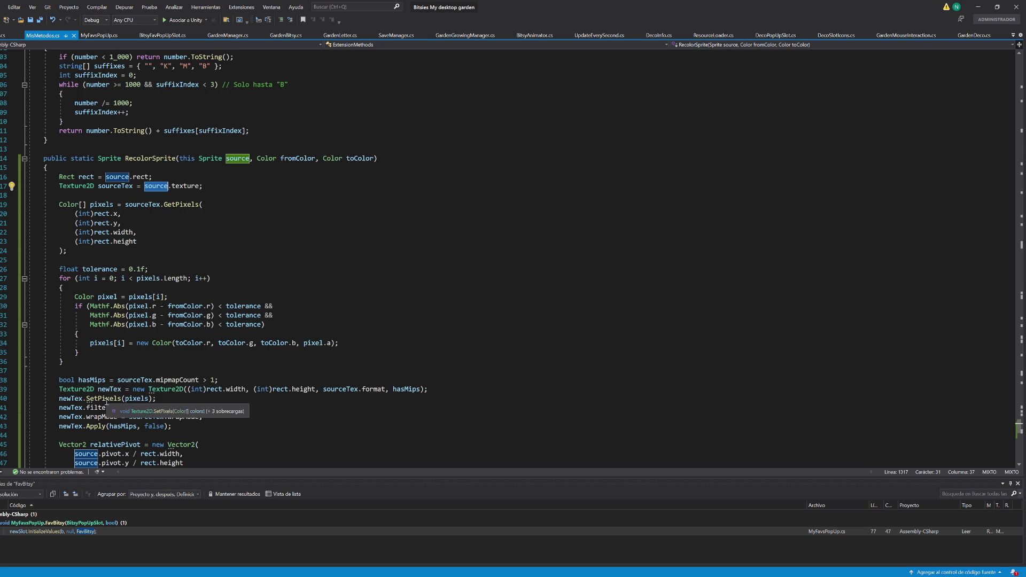
pyautogui.scroll(-3, 106, 402)
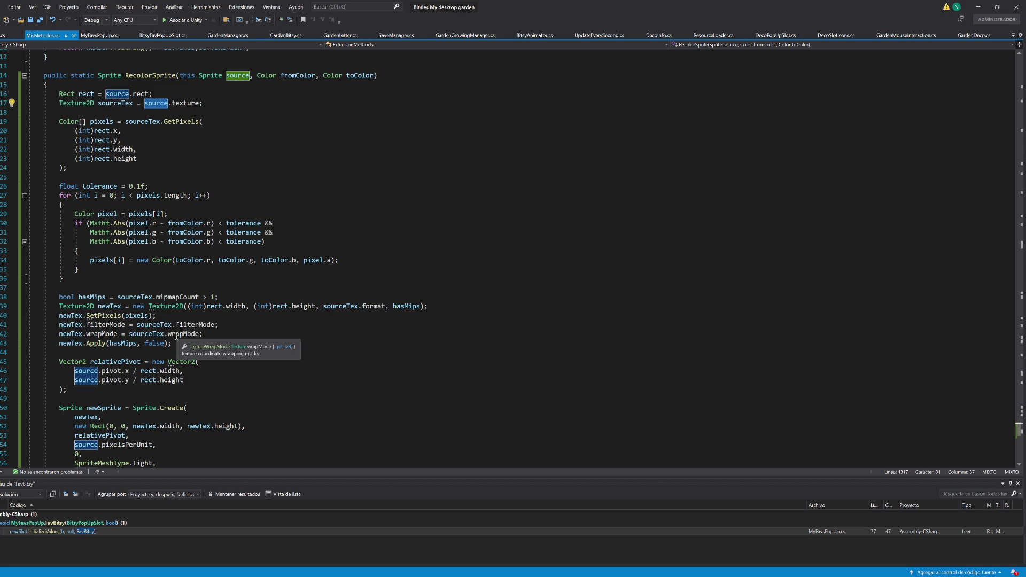
pyautogui.hotkey('alt', 'Tab')
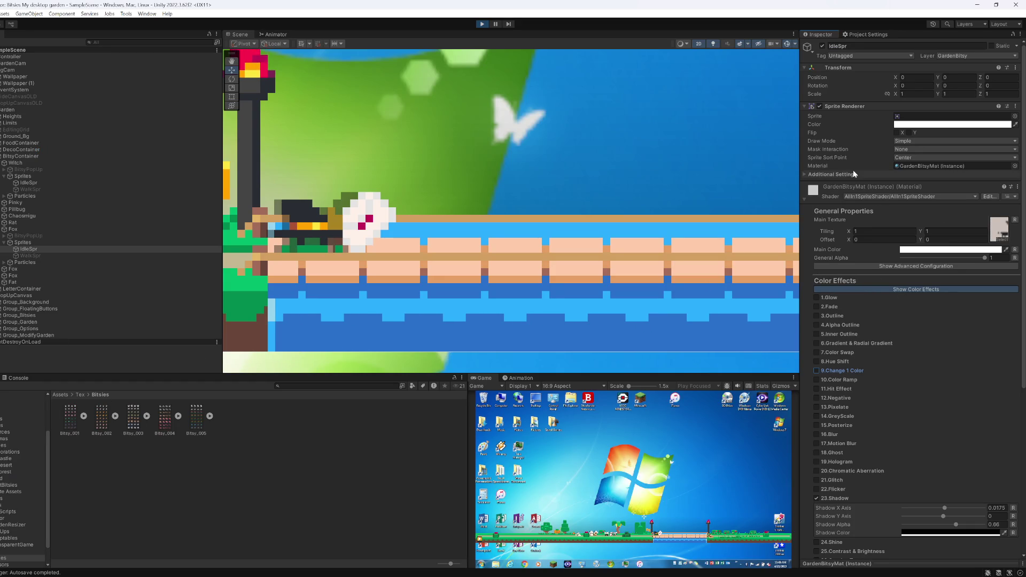
# Step: Stop play mode and show Bitsy_001's import settings
pyautogui.click(482, 24)
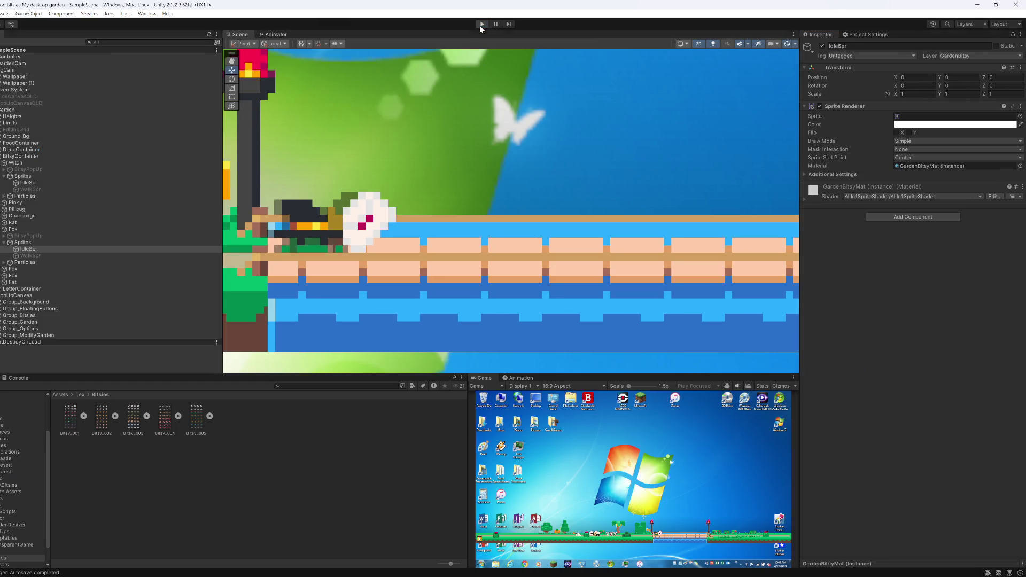
pyautogui.click(70, 420)
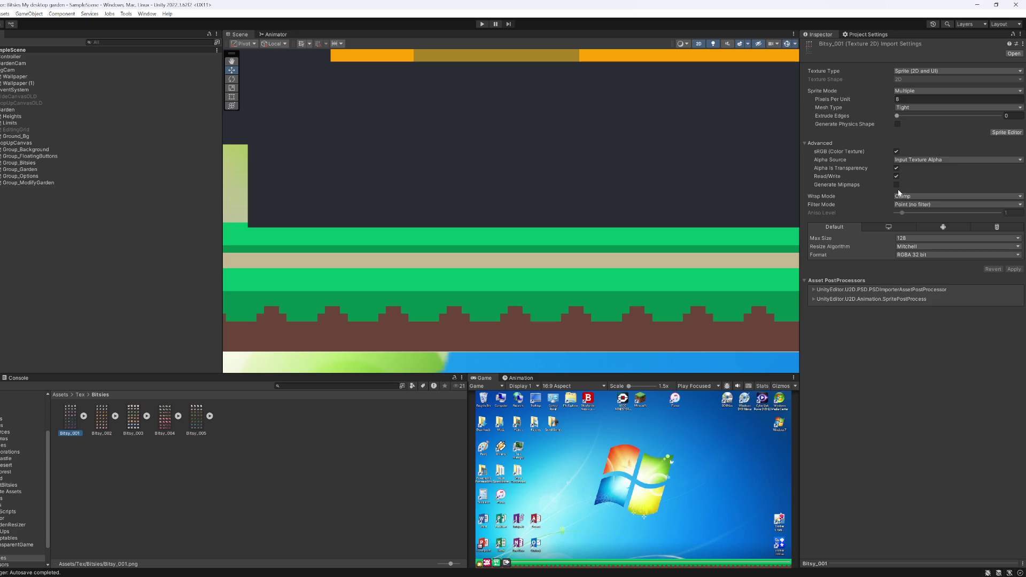
pyautogui.hotkey('alt', 'Tab')
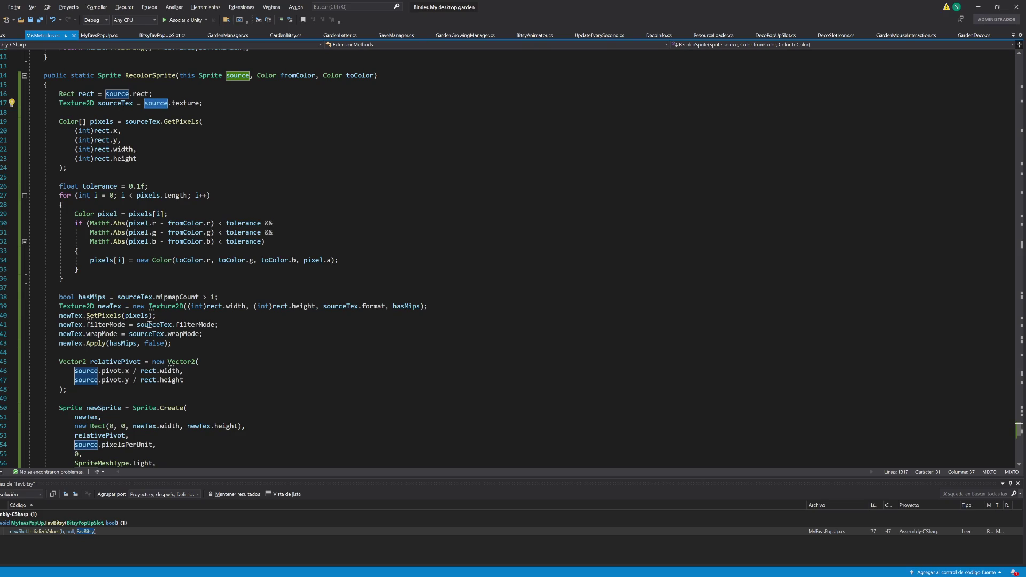
# Step: Add a newTex isReadable assignment after the wrapMode line in RecolorSprite
pyautogui.click(230, 334)
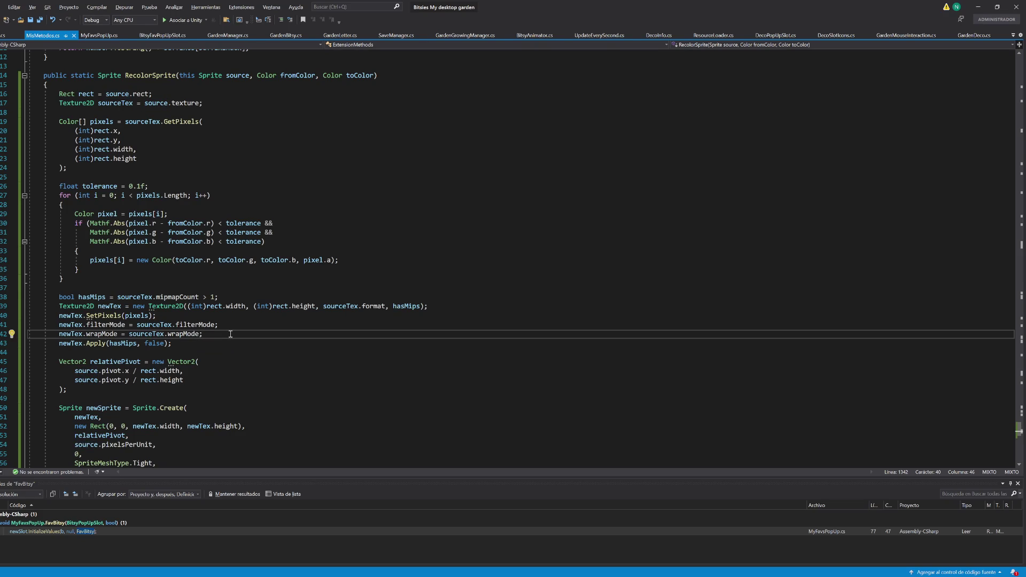
pyautogui.press('Return')
pyautogui.write('newTex.read')
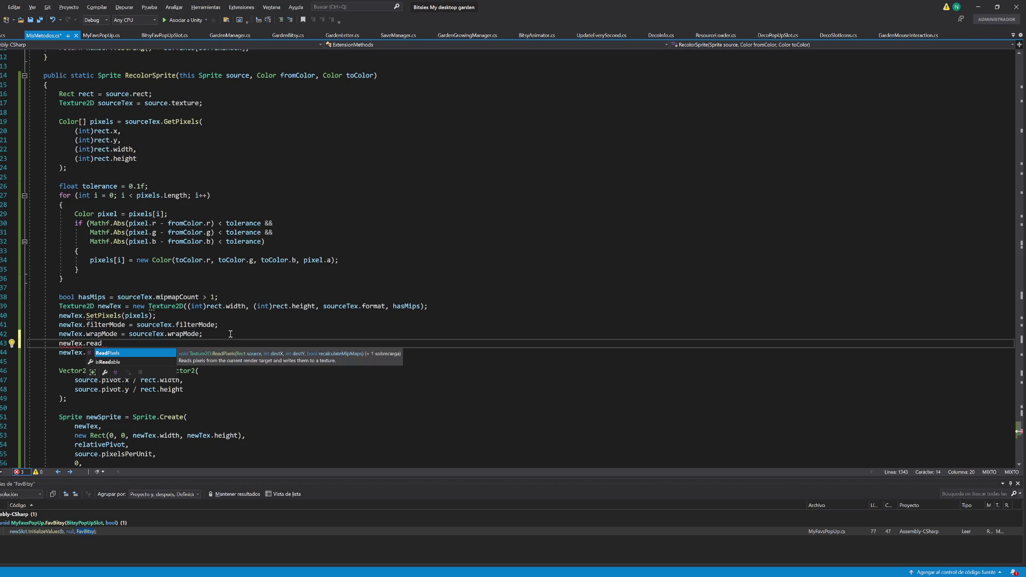
pyautogui.write('able = source.isrea')
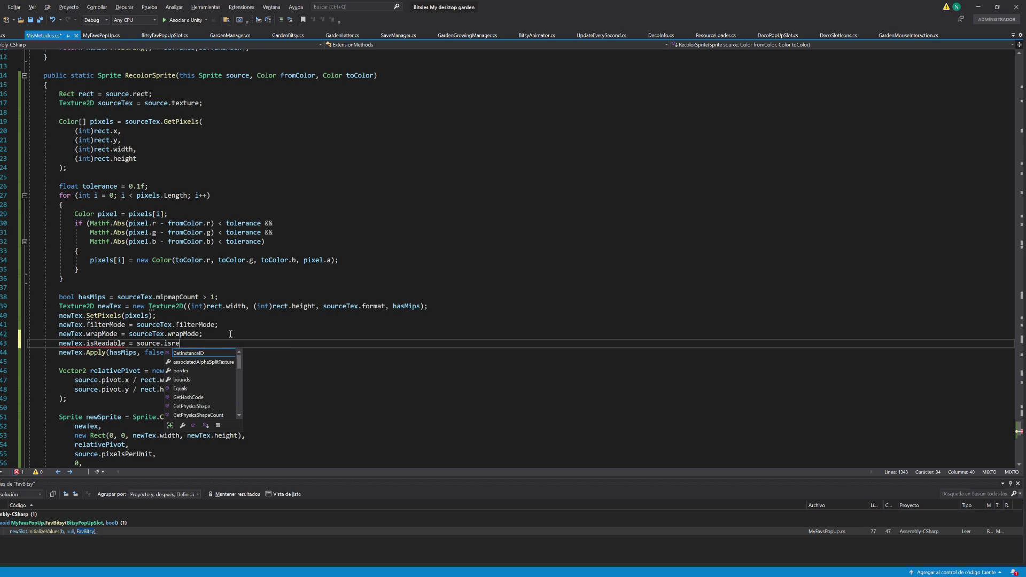
pyautogui.press('BackSpace')
pyautogui.press('BackSpace')
pyautogui.press('BackSpace')
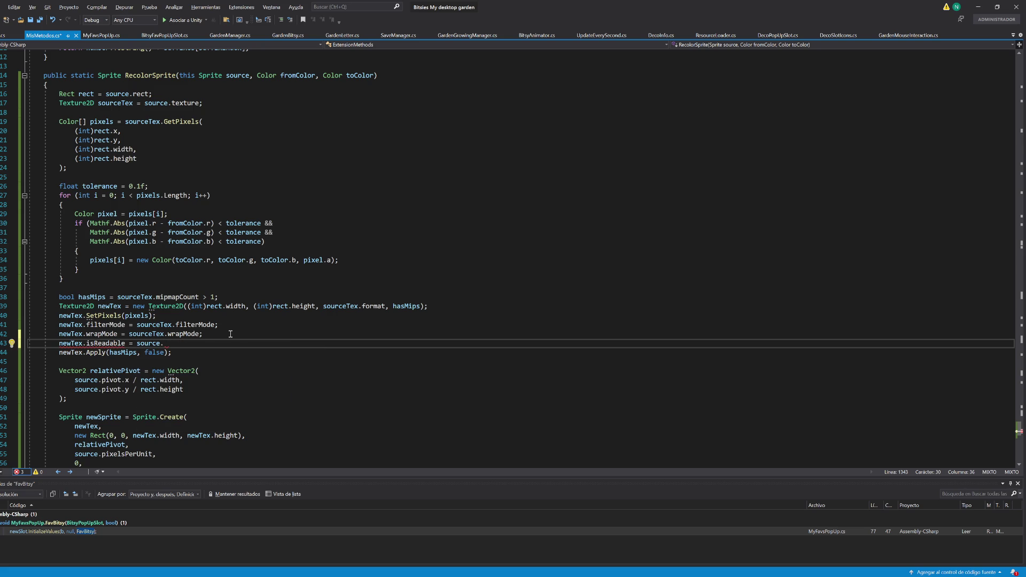
pyautogui.write('Text.isrea')
pyautogui.press('BackSpace')
pyautogui.press('BackSpace')
pyautogui.press('BackSpace')
pyautogui.press('BackSpace')
pyautogui.press('BackSpace')
pyautogui.write('.isre')
pyautogui.press('Tab')
pyautogui.write(';')
# Step: Delete the read-only isReadable line again and save MisMetodos.cs
pyautogui.moveTo(97, 344)
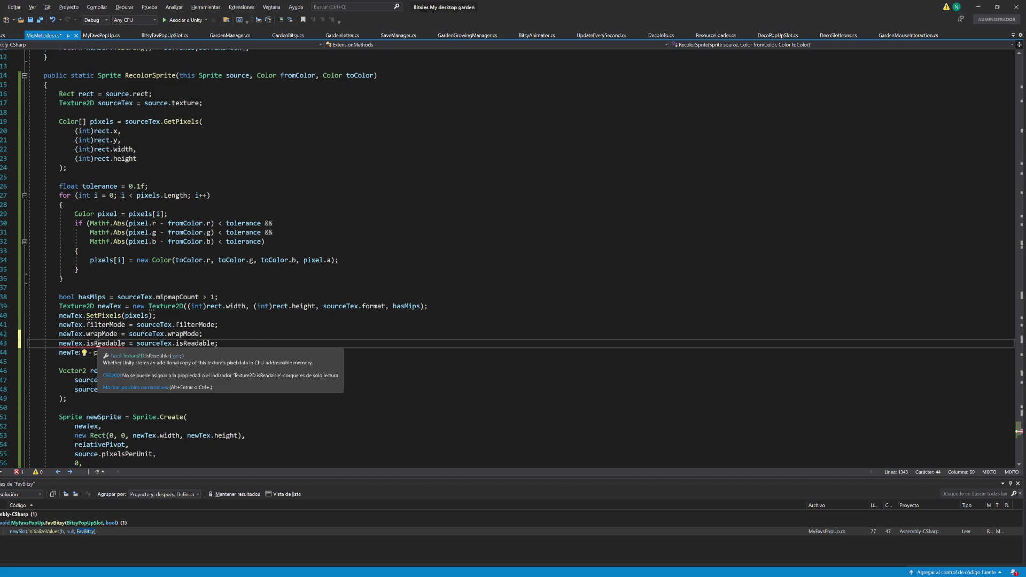
pyautogui.click(98, 345)
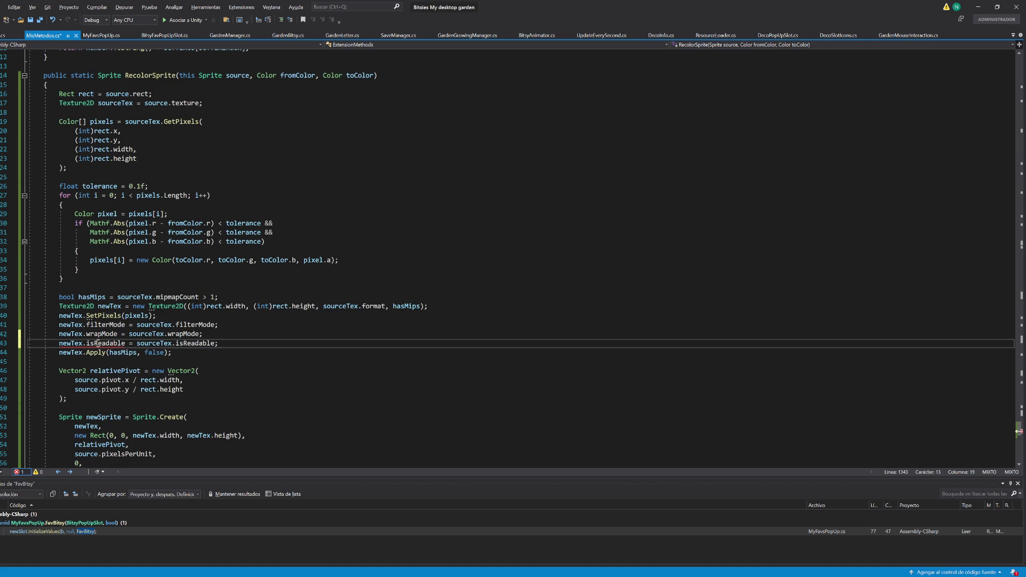
pyautogui.moveTo(232, 348); pyautogui.dragTo(211, 335)
pyautogui.press('Delete')
pyautogui.scroll(-5, 132, 367)
pyautogui.moveTo(132, 368)
pyautogui.mouseDown()
pyautogui.moveTo(37, 53)
pyautogui.moveTo(33, 182)
pyautogui.mouseUp()
pyautogui.hotkey('ctrl', 's')
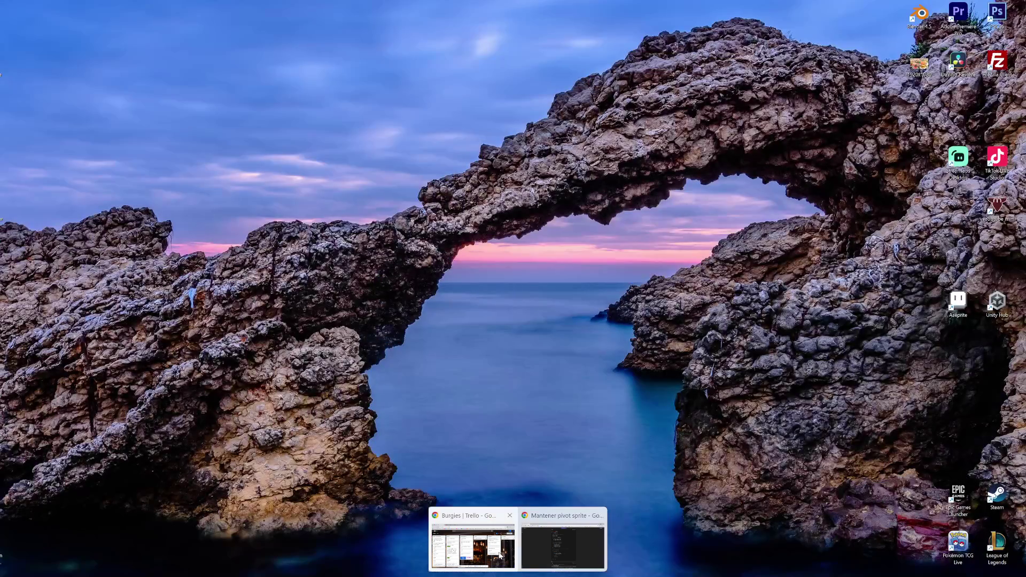
# Step: Ask ChatGPT 'El sprite nuevo es isFullRect' after discarding two draft questions
pyautogui.moveTo(569, 550)
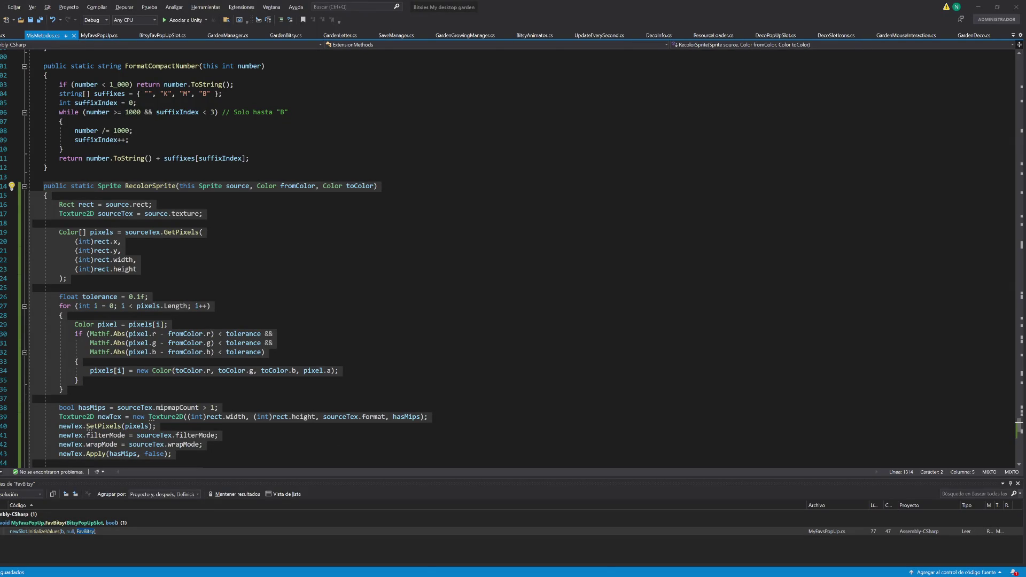
pyautogui.click(544, 557)
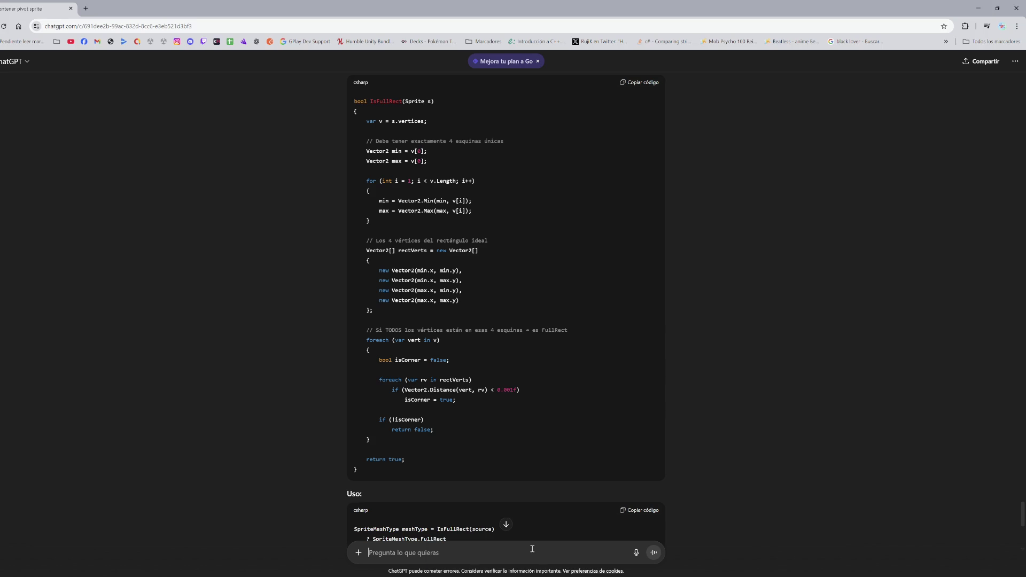
pyautogui.write('Puedo')
pyautogui.hotkey('ctrl', 'a')
pyautogui.write('La textura')
pyautogui.hotkey('ctrl', 'a')
pyautogui.write('El sprite nuevo es ')
pyautogui.write('is')
pyautogui.write('FullRect')
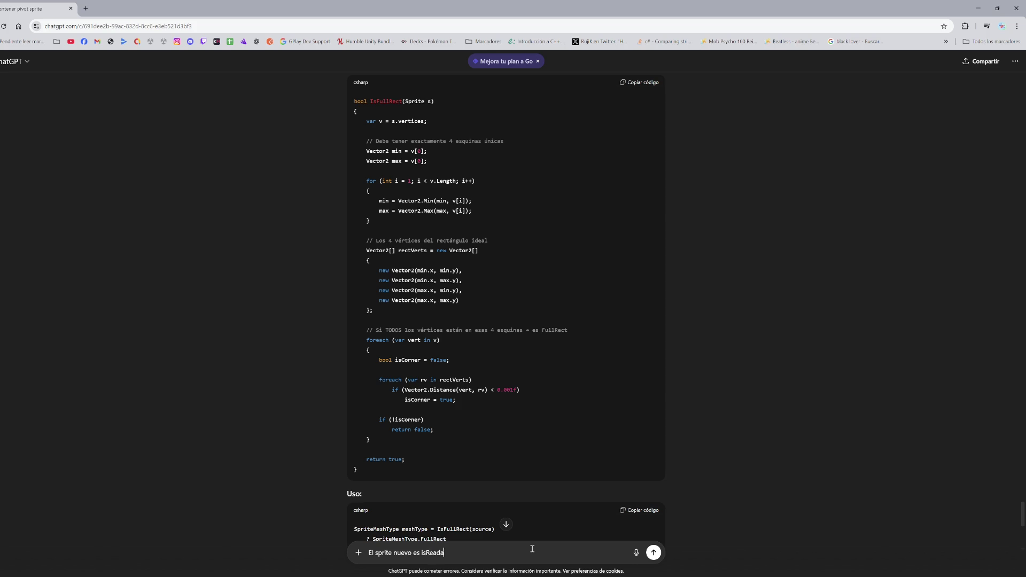
pyautogui.press('Return')
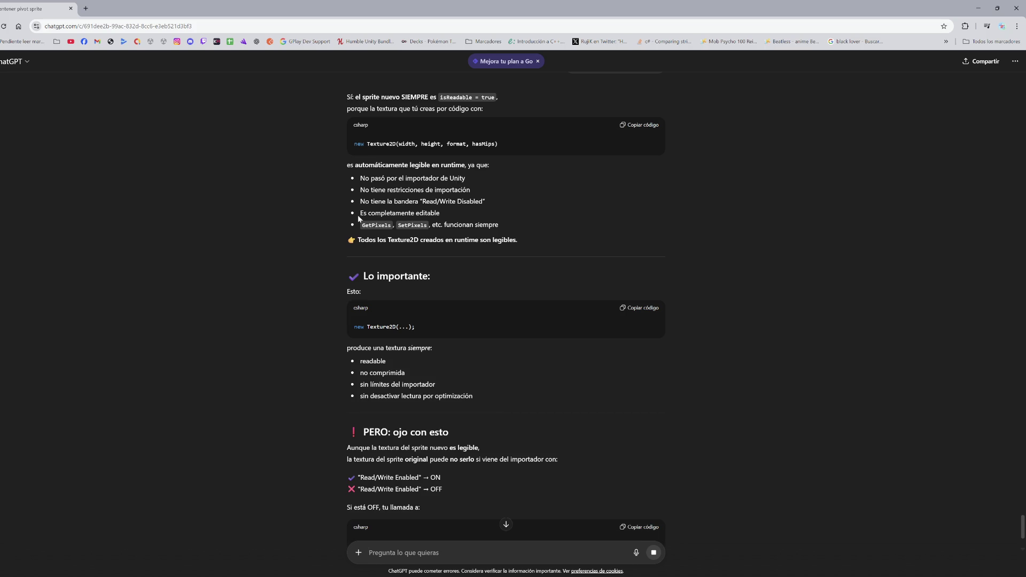
# Step: Read ChatGPT's reply about runtime textures being readable, then return to Unity
pyautogui.scroll(-4, 360, 219)
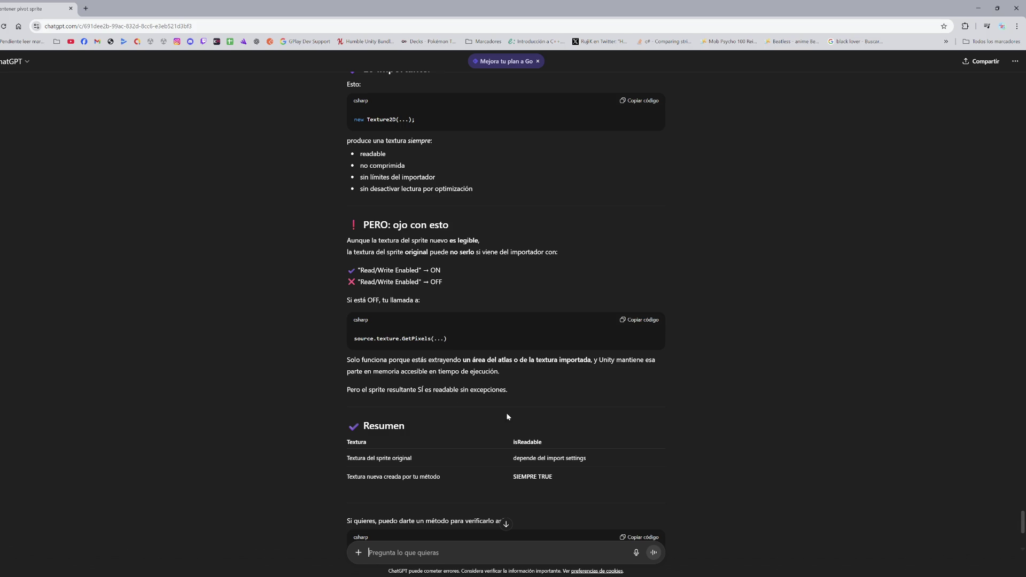
pyautogui.hotkey('alt', 'Tab')
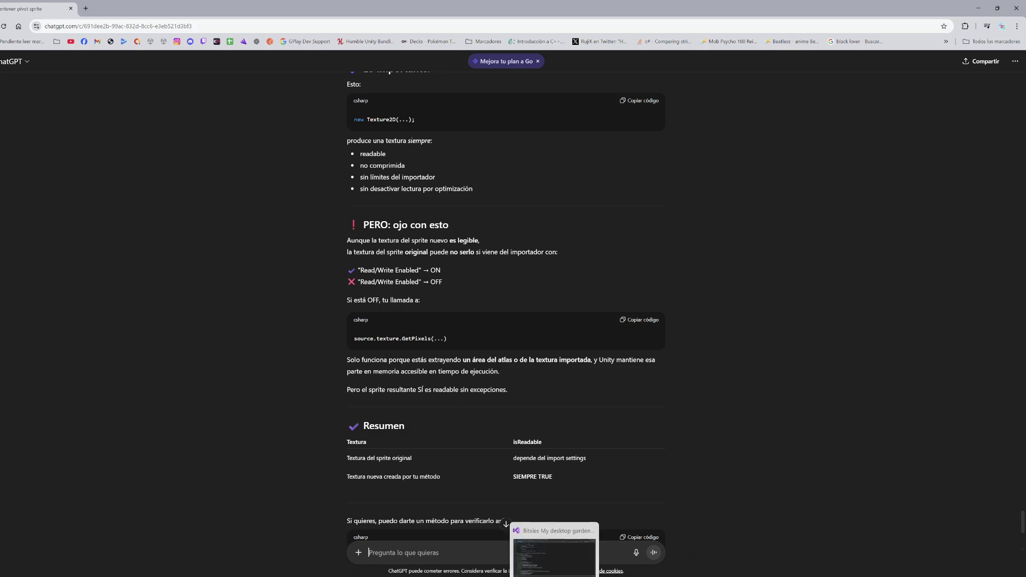
pyautogui.hotkey('alt', 'Tab')
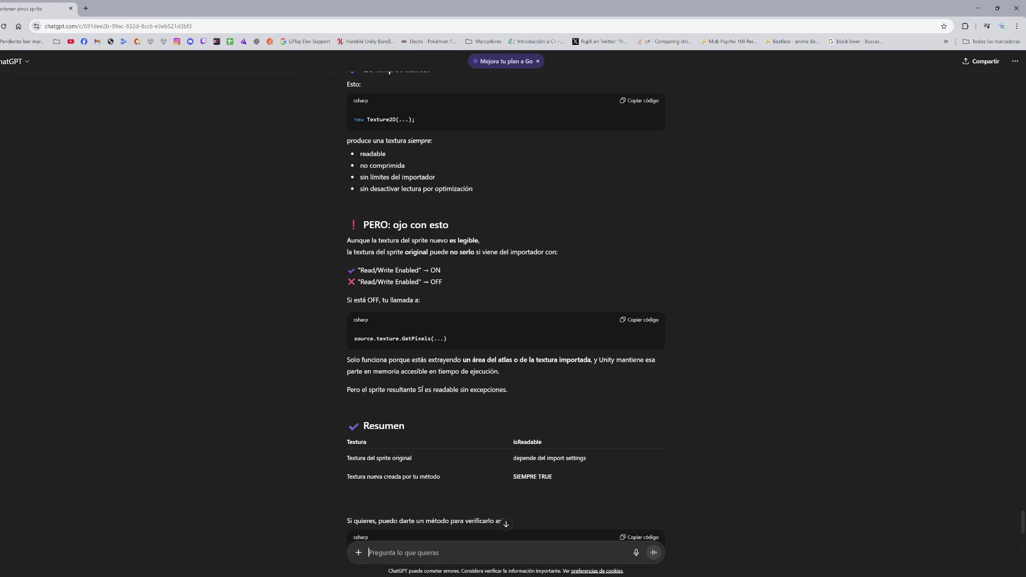
pyautogui.hotkey('alt', 'Tab')
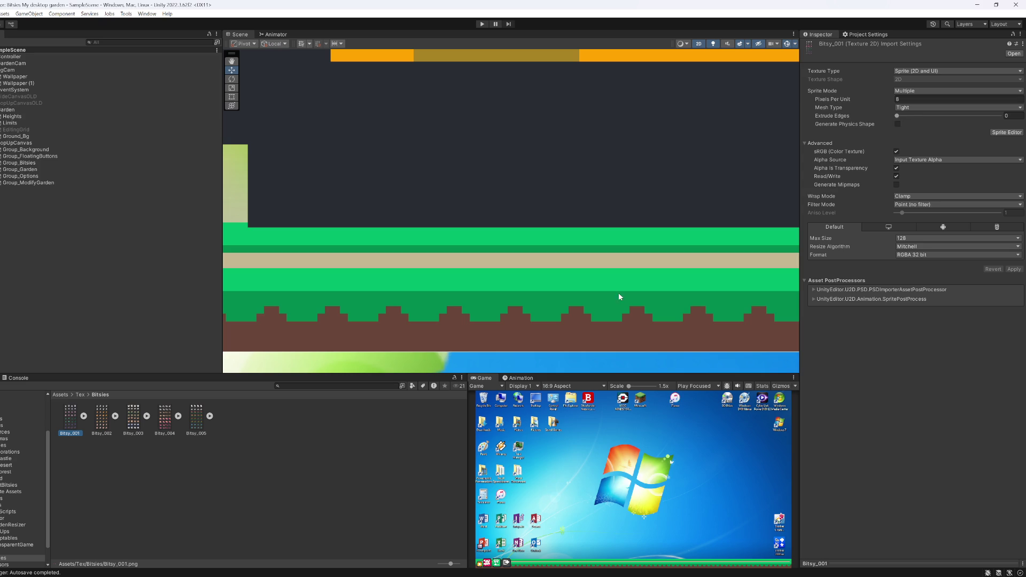
# Step: Deselect Bitsy_001 to clear the Inspector, then start the game in play mode again
pyautogui.click(238, 515)
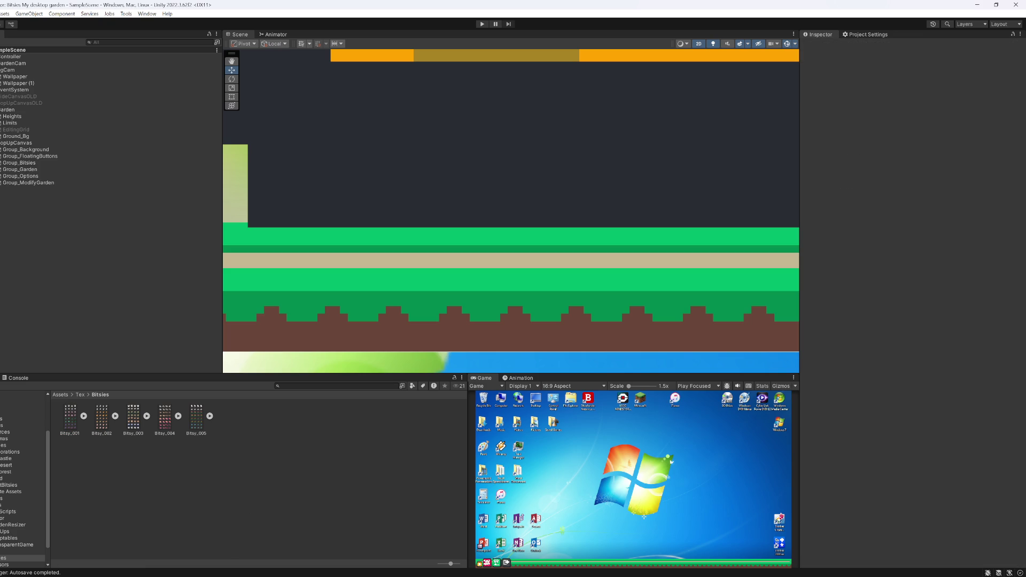
pyautogui.moveTo(511, 572)
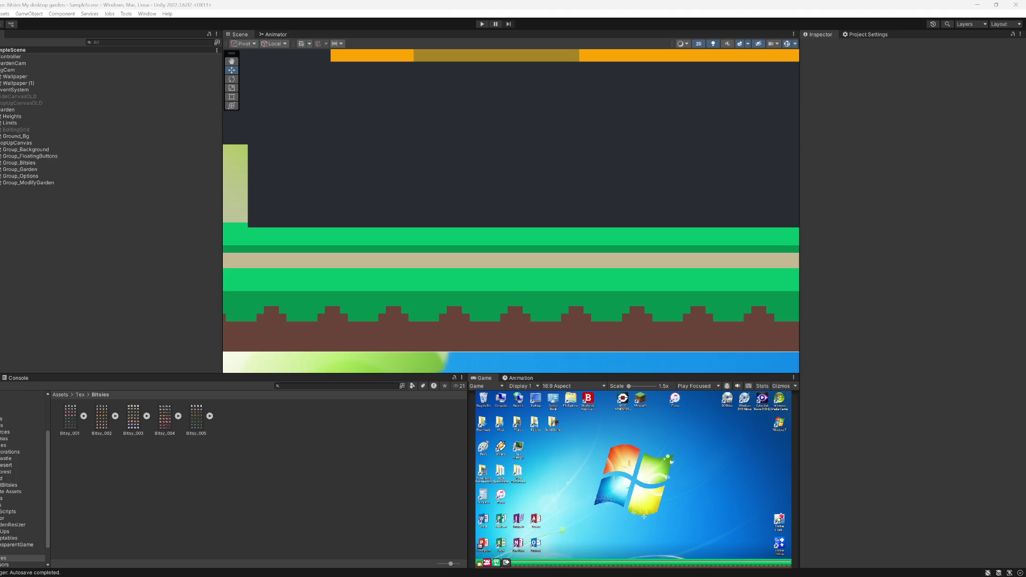
pyautogui.moveTo(549, 567)
pyautogui.click(476, 25)
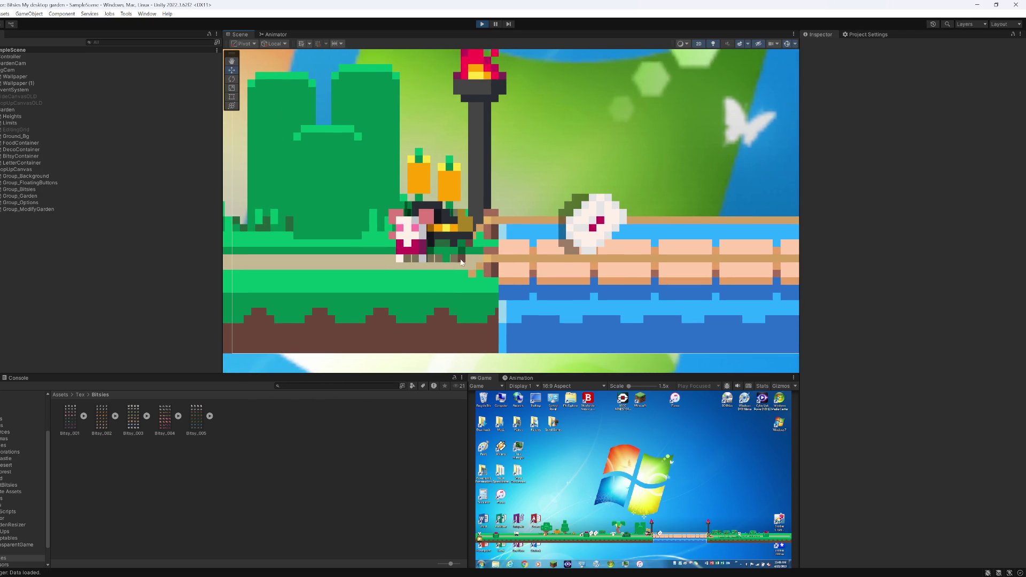
# Step: Select the witch's IdleSpr sprite and expand its GardenBitsyMat material settings
pyautogui.click(464, 262)
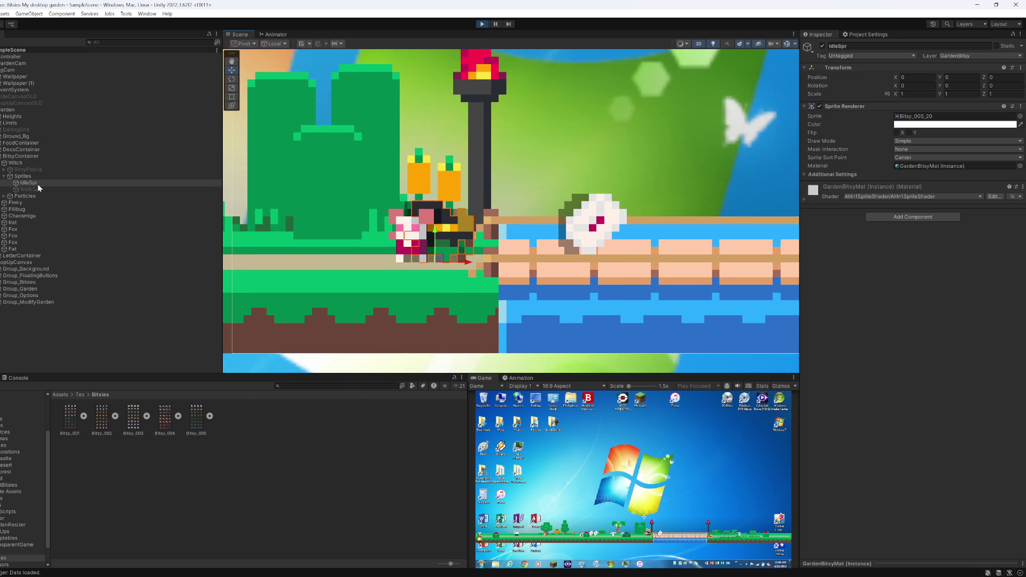
pyautogui.click(812, 198)
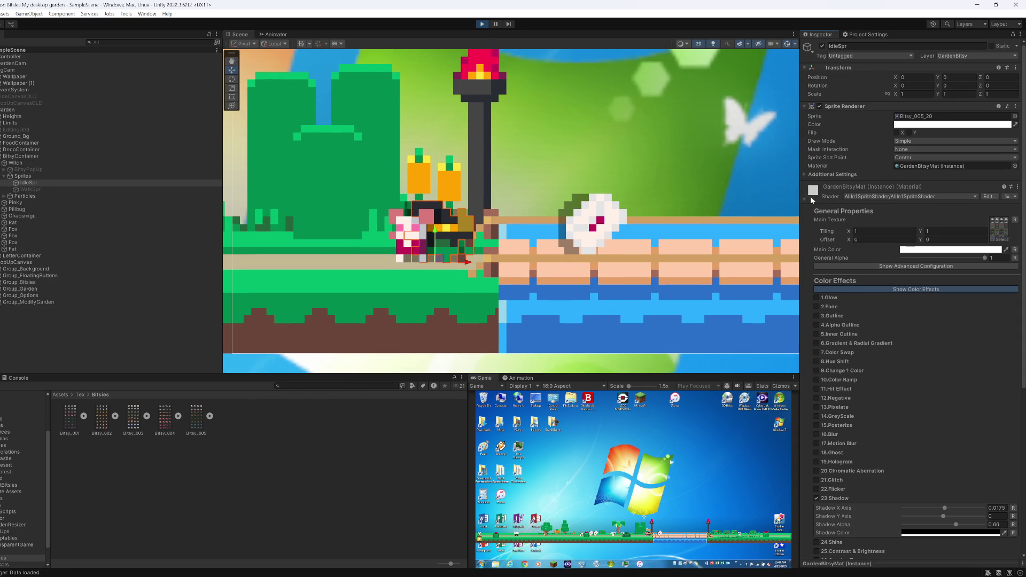
pyautogui.scroll(-1, 883, 442)
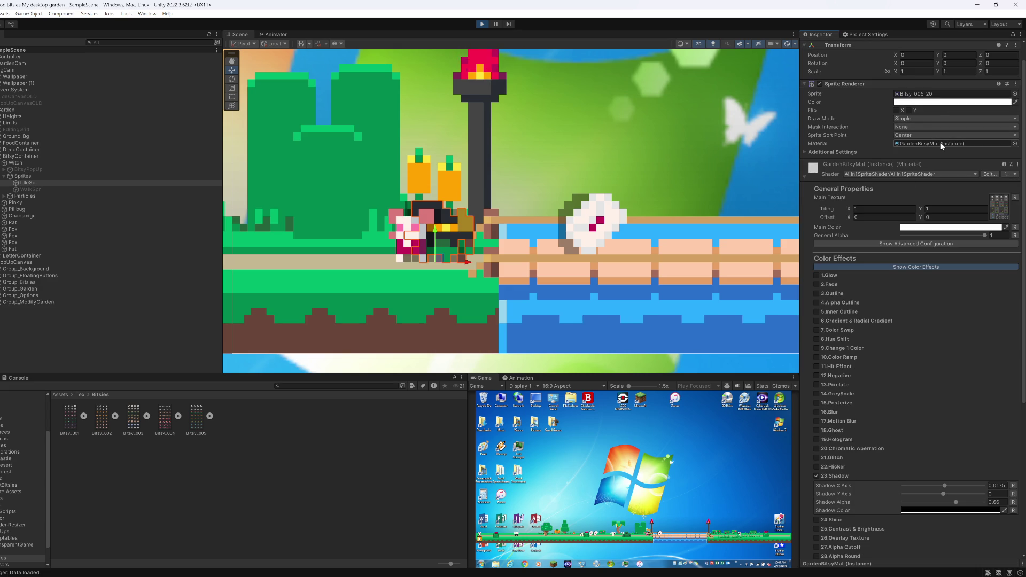
# Step: Locate the idle sprite's source, Bitsy_005, show its import settings and stop play mode
pyautogui.click(941, 93)
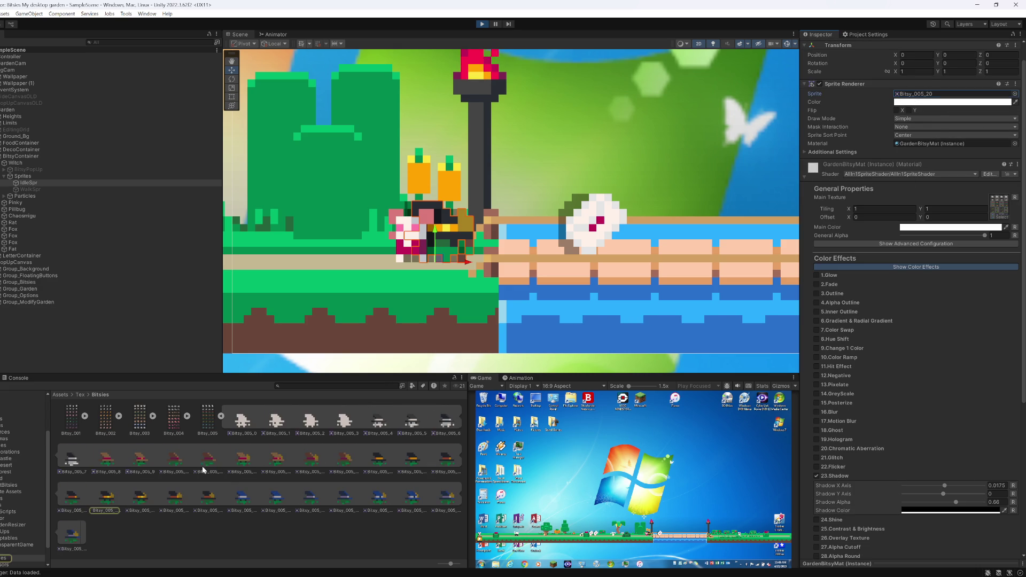
pyautogui.click(208, 420)
pyautogui.click(482, 24)
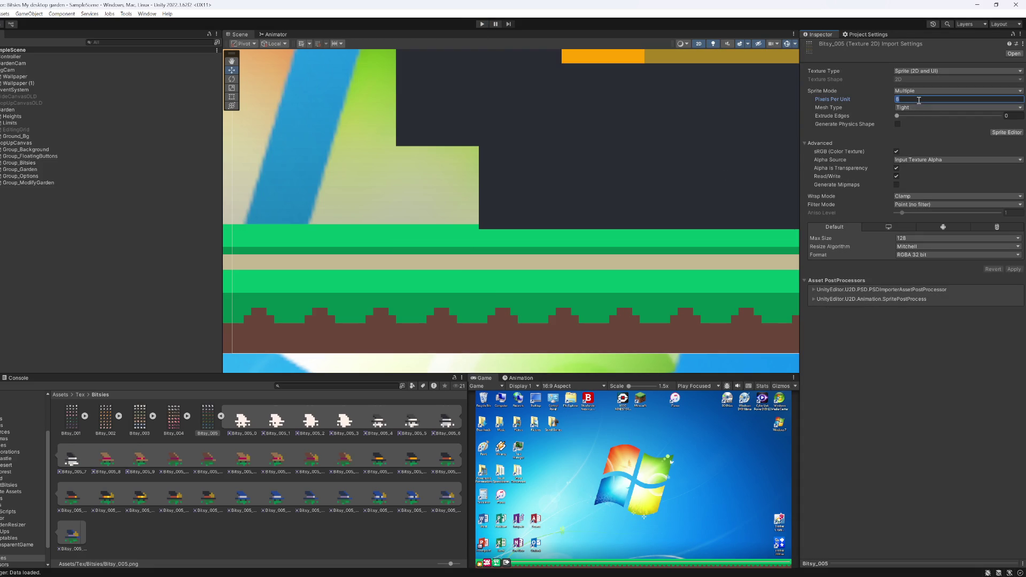
# Step: Apply 50 pixels per unit to Bitsy_005 and run the game to test it
pyautogui.write('1')
pyautogui.write('50')
pyautogui.click(1014, 269)
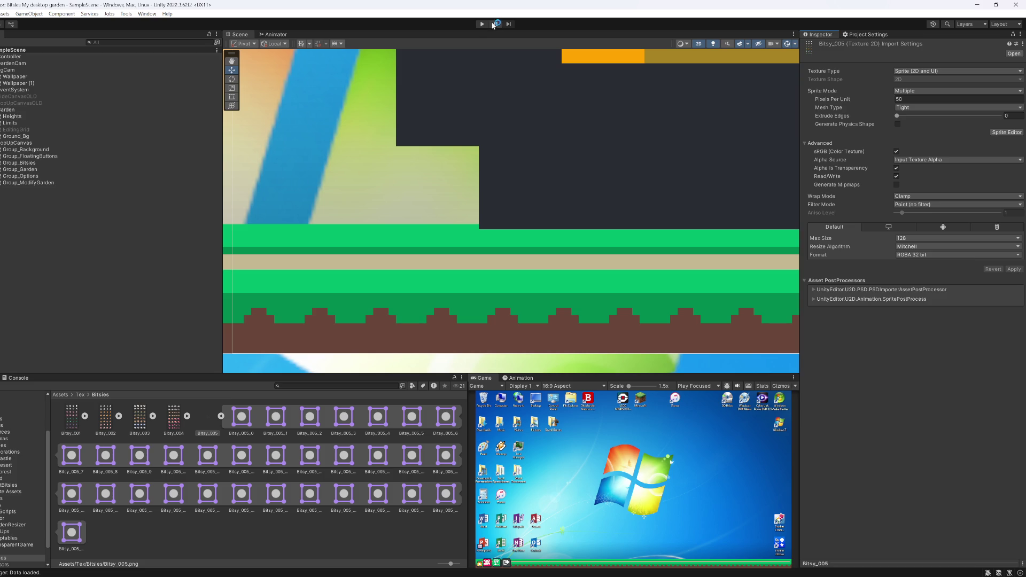
pyautogui.click(486, 24)
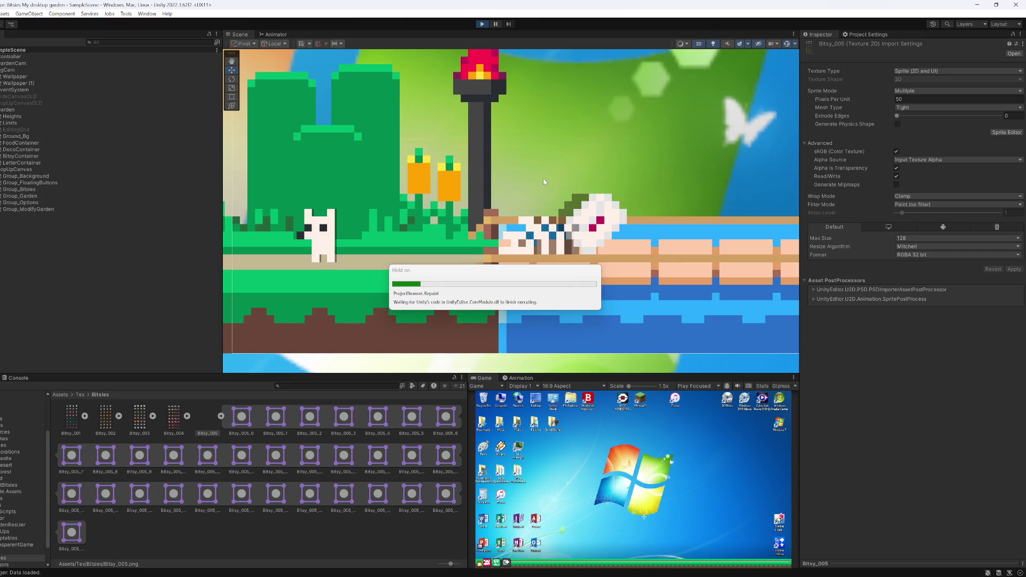
# Step: Zoom around the garden and select the small Bitsy to check its new size
pyautogui.scroll(5, 738, 140)
pyautogui.scroll(-2, 737, 140)
pyautogui.scroll(8, 506, 190)
pyautogui.scroll(-5, 505, 187)
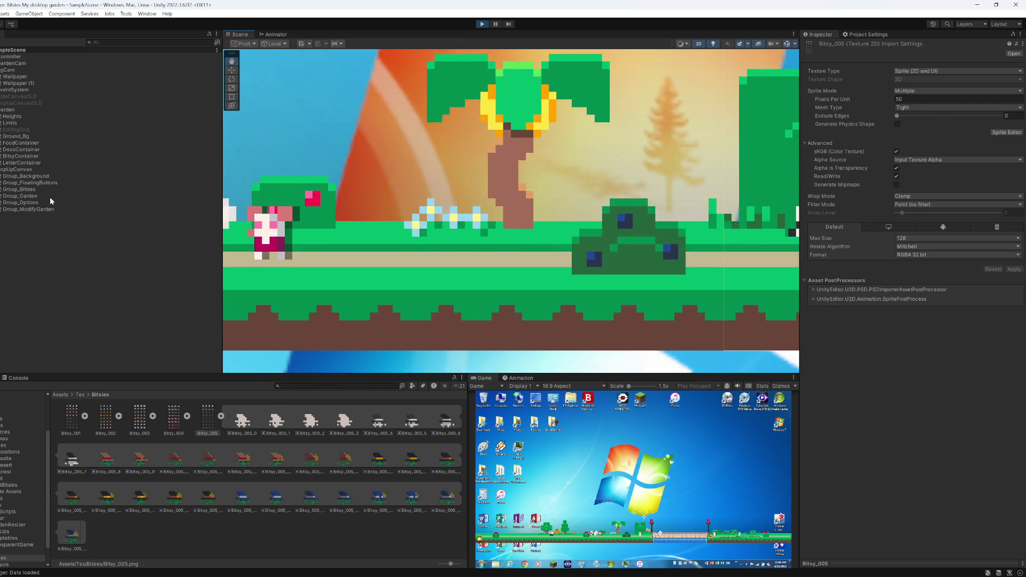
pyautogui.scroll(3, 574, 241)
pyautogui.scroll(-3, 474, 211)
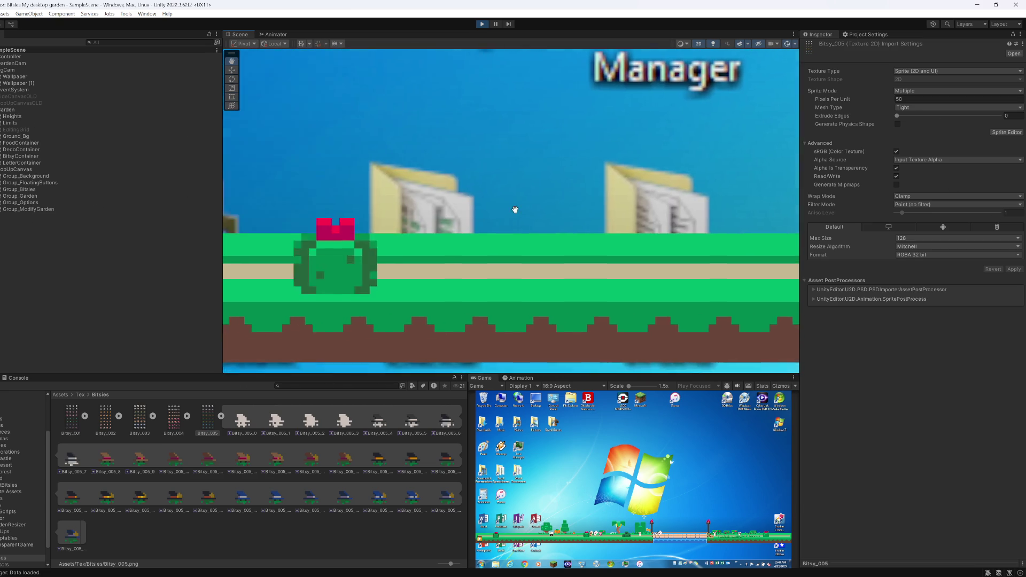
pyautogui.scroll(4, 331, 146)
pyautogui.scroll(-2, 331, 146)
pyautogui.scroll(2, 557, 201)
pyautogui.click(554, 189)
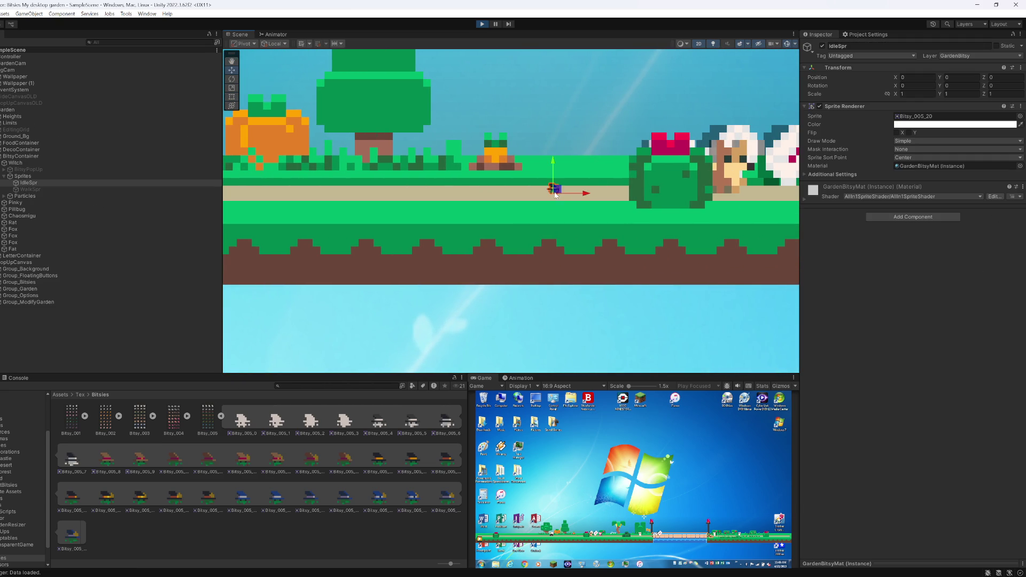
pyautogui.scroll(8, 598, 182)
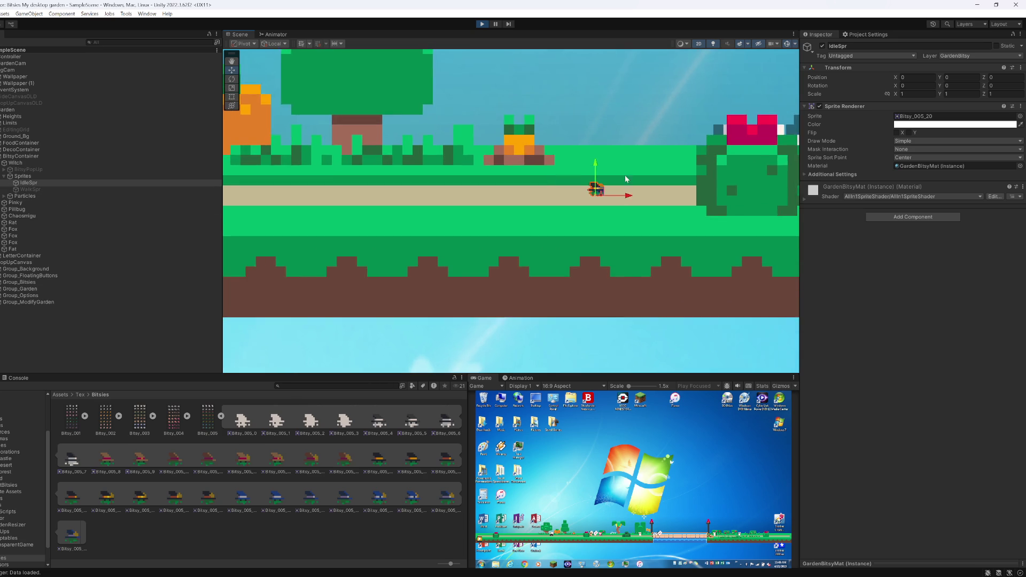
pyautogui.scroll(4, 543, 185)
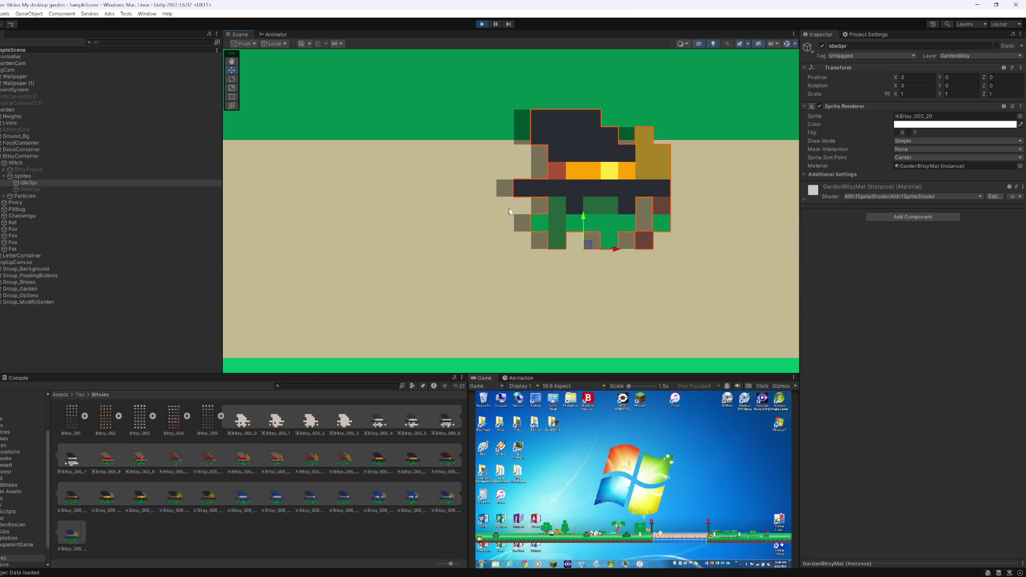
# Step: Stop play, restore Bitsy_005 to 8 pixels per unit, and open Prefabs > GardenInteractables
pyautogui.click(205, 422)
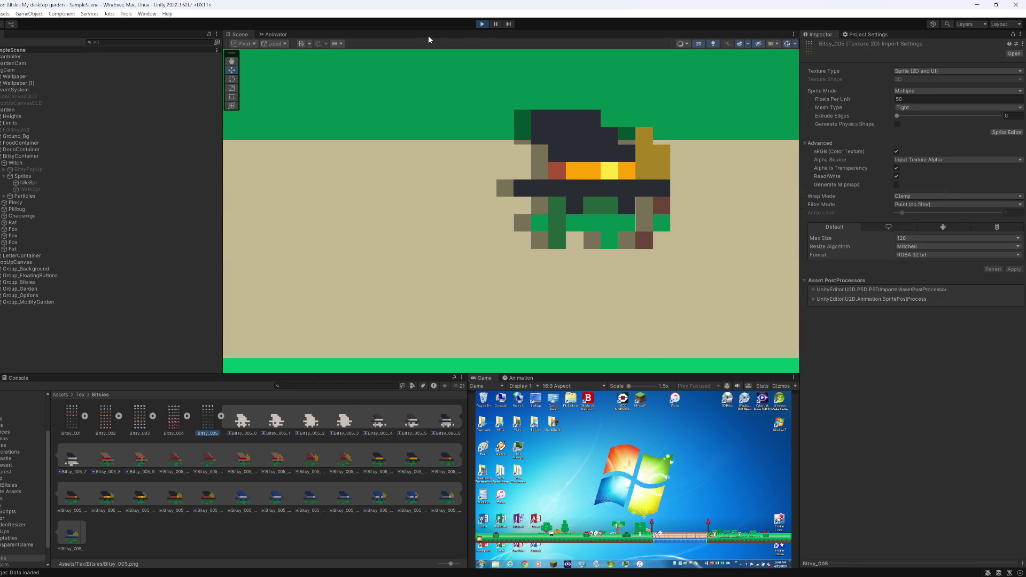
pyautogui.click(483, 24)
pyautogui.click(938, 98)
pyautogui.write('8')
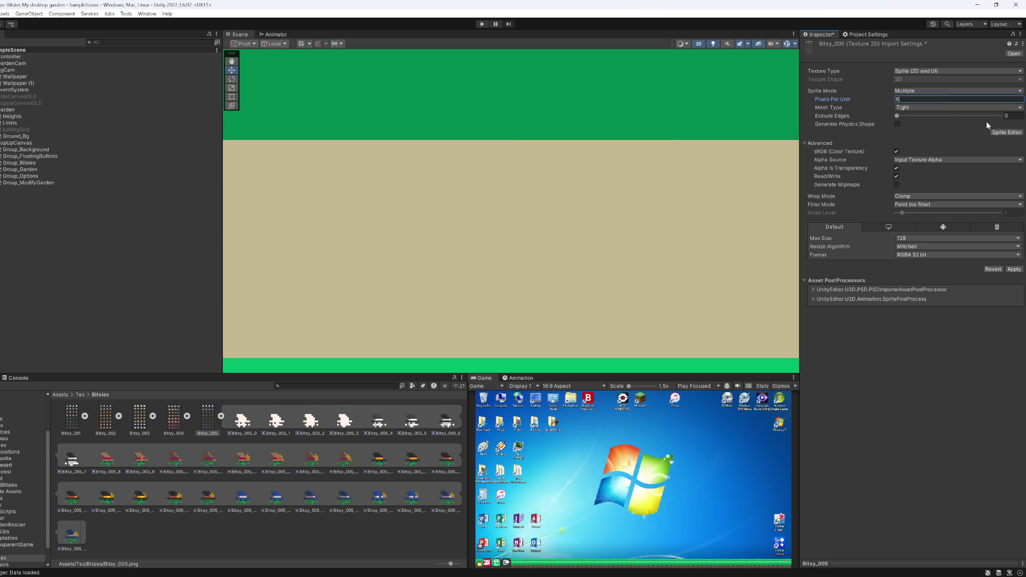
pyautogui.click(1013, 270)
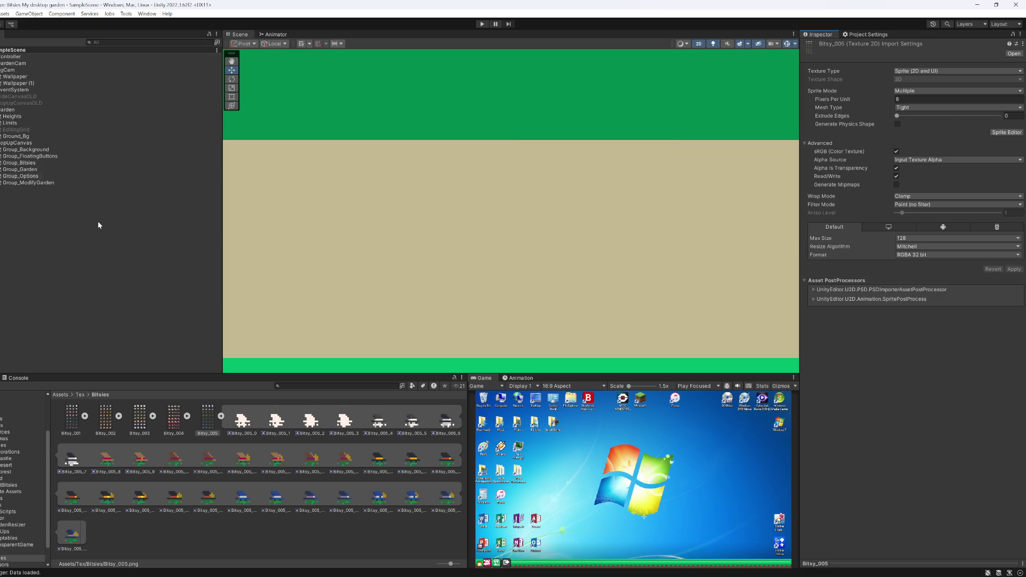
pyautogui.click(22, 425)
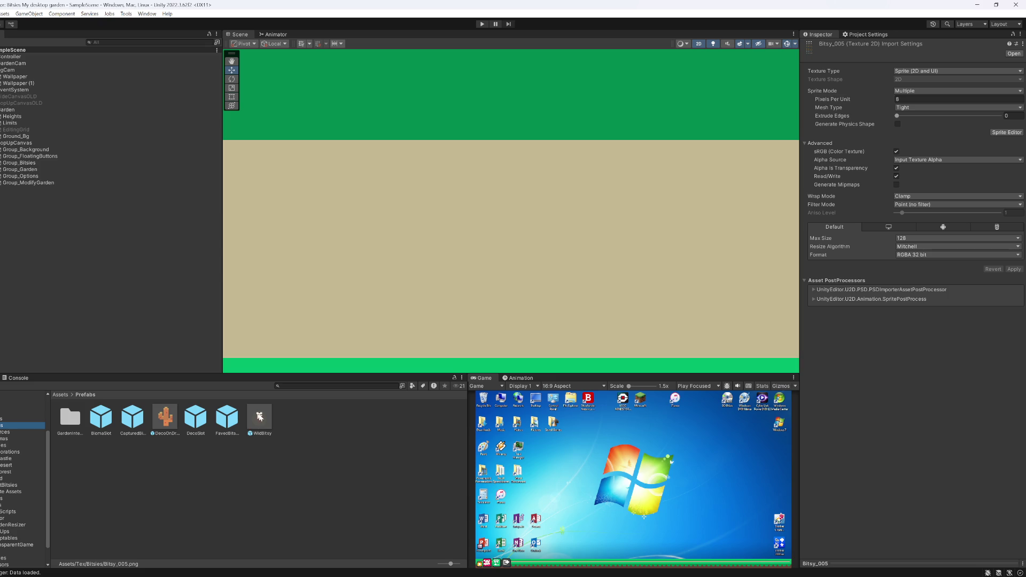
pyautogui.doubleClick(70, 417)
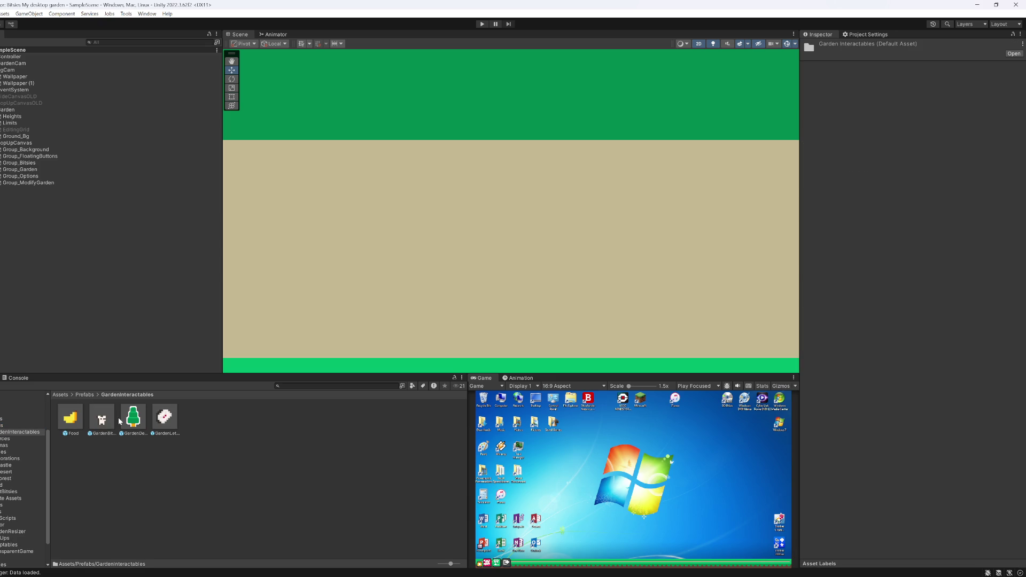
# Step: Open the GardenBitsy prefab and trace its Sprites > IdleSpr sprite to the Bitsy_001 texture
pyautogui.doubleClick(102, 419)
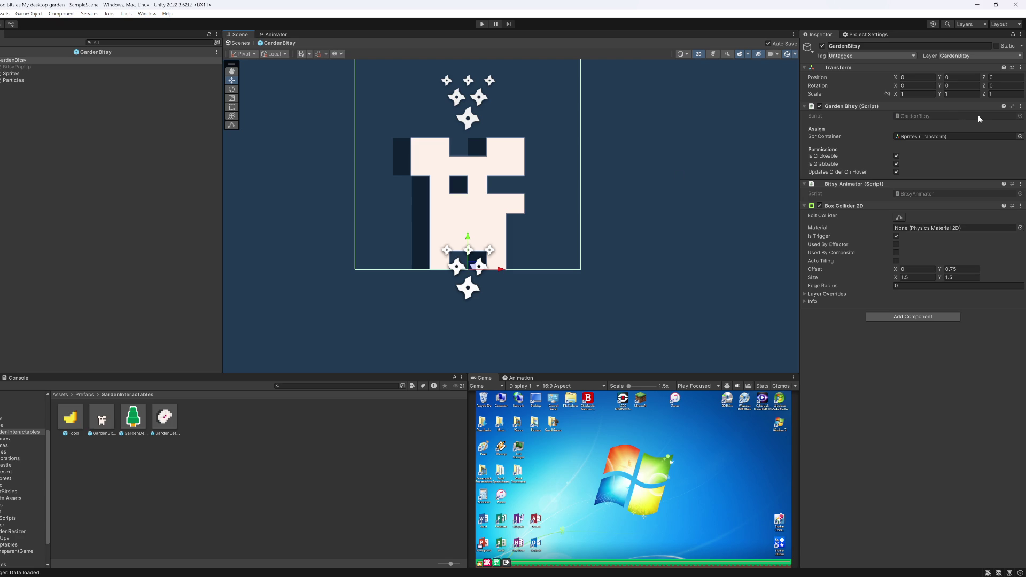
pyautogui.click(11, 73)
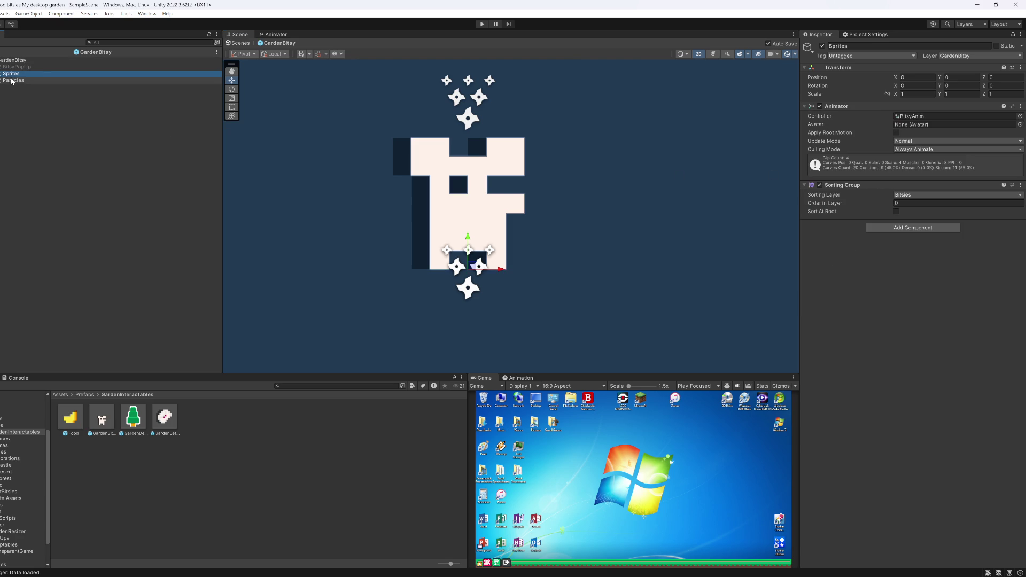
pyautogui.press('Right')
pyautogui.click(12, 80)
pyautogui.click(930, 116)
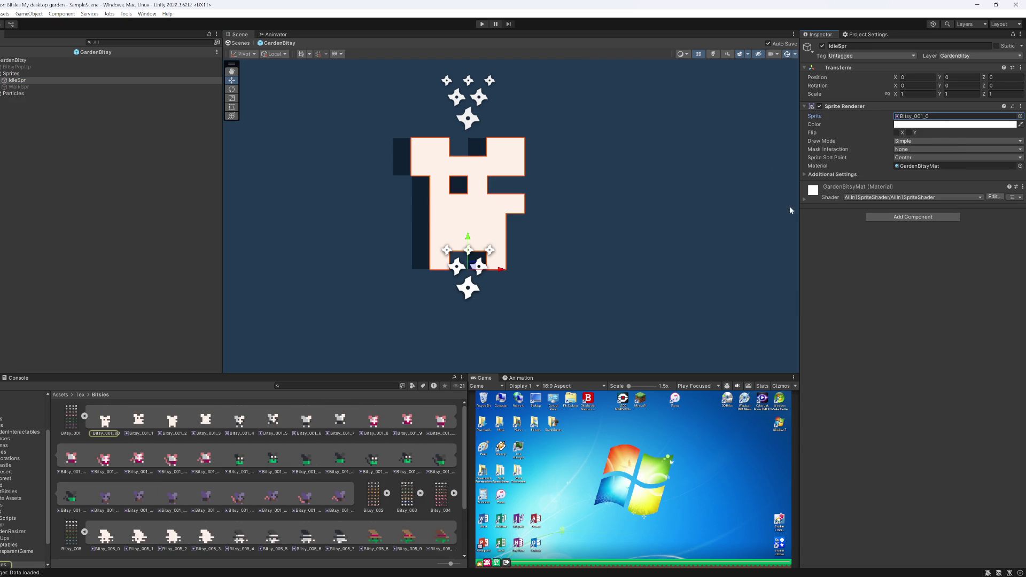
pyautogui.click(71, 416)
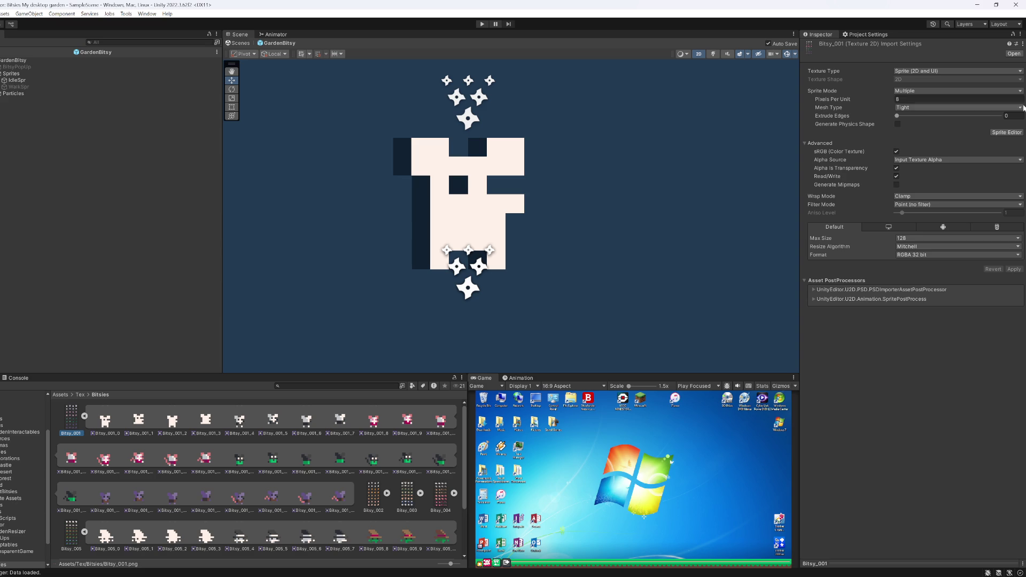
# Step: Apply Full Rect as Bitsy_001's mesh type, then restore Tight
pyautogui.click(911, 108)
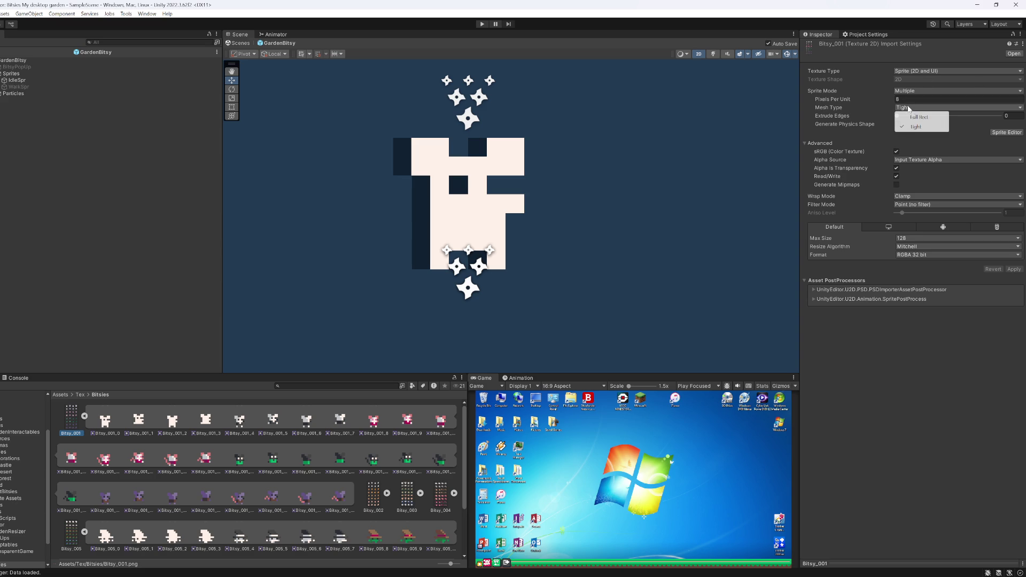
pyautogui.click(918, 117)
pyautogui.click(1014, 269)
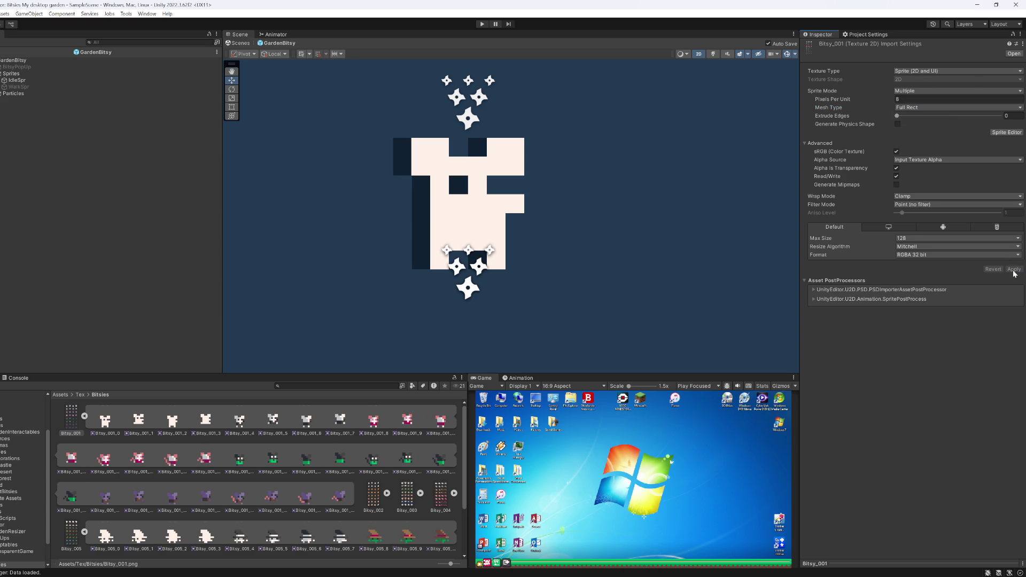
pyautogui.click(911, 108)
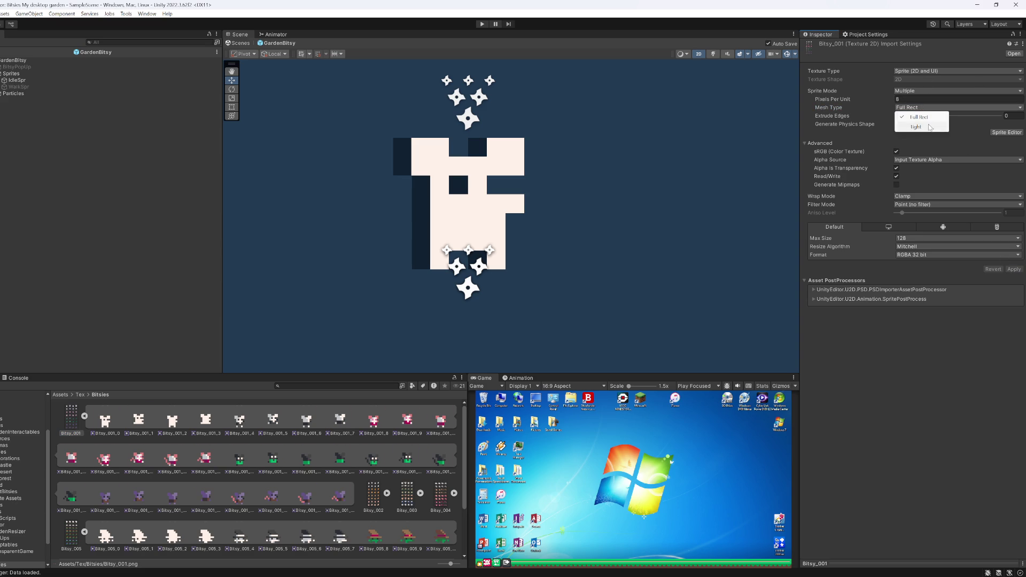
pyautogui.click(909, 126)
pyautogui.click(1016, 270)
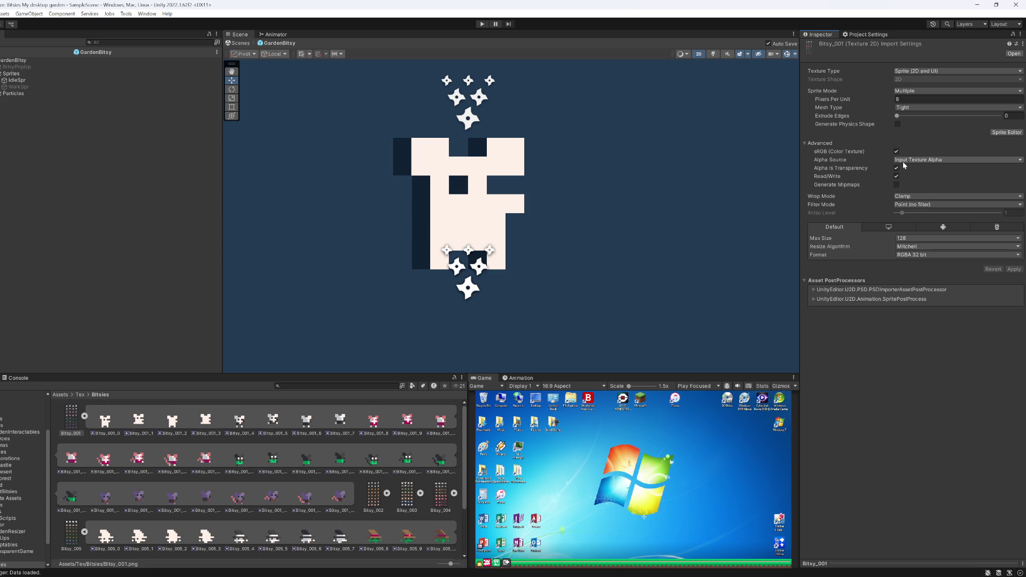
# Step: Apply Repeat, then Mirror wrap mode to Bitsy_001, then restore Clamp
pyautogui.click(908, 197)
pyautogui.click(910, 202)
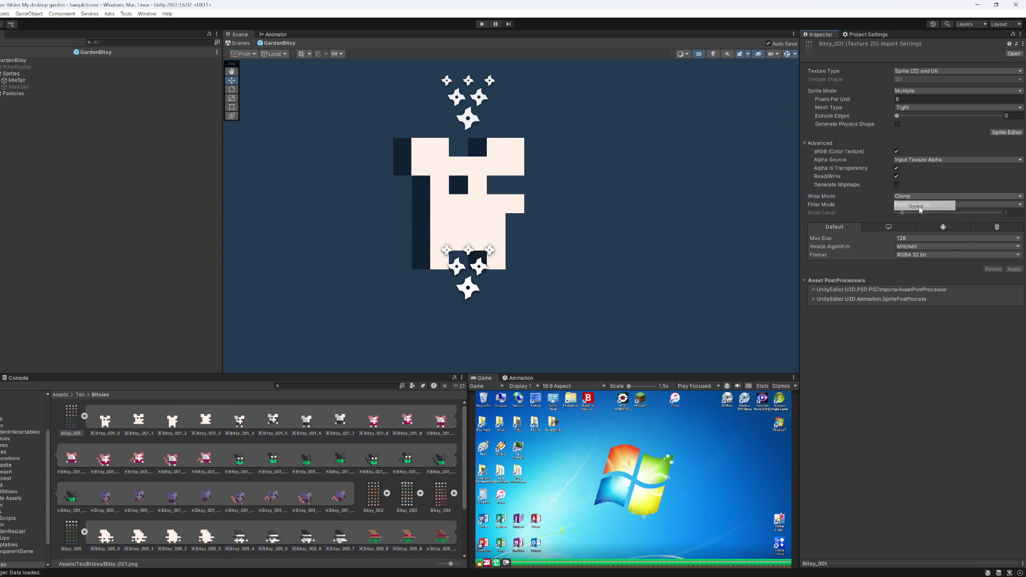
pyautogui.click(1018, 272)
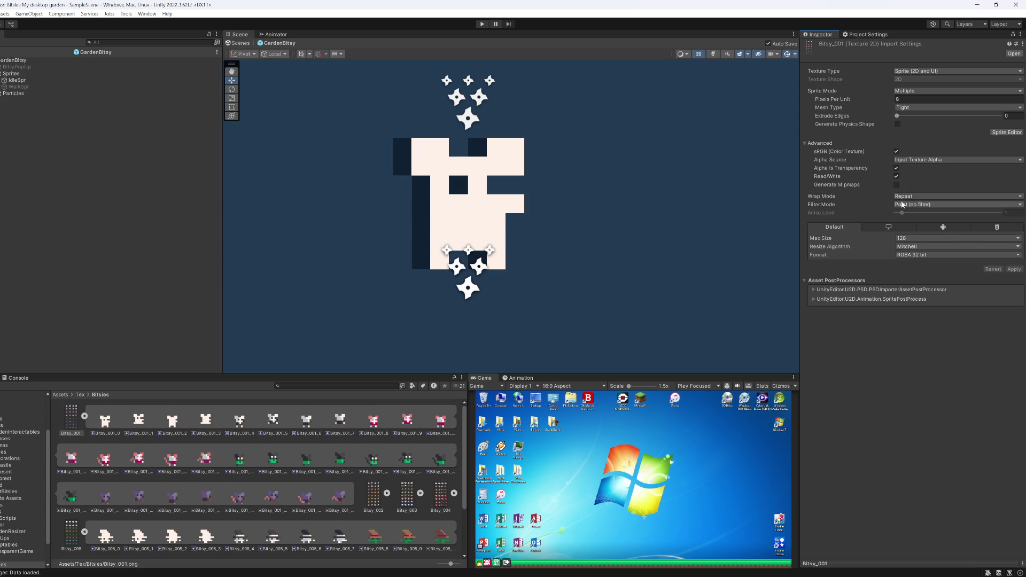
pyautogui.click(904, 197)
pyautogui.click(914, 224)
pyautogui.click(1015, 270)
pyautogui.click(908, 197)
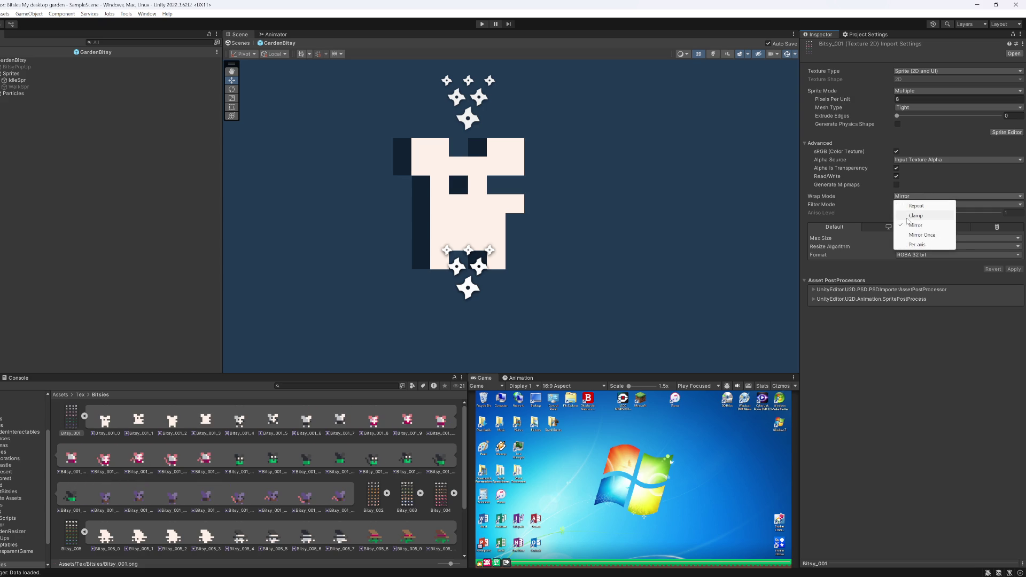
pyautogui.click(907, 218)
pyautogui.click(1012, 271)
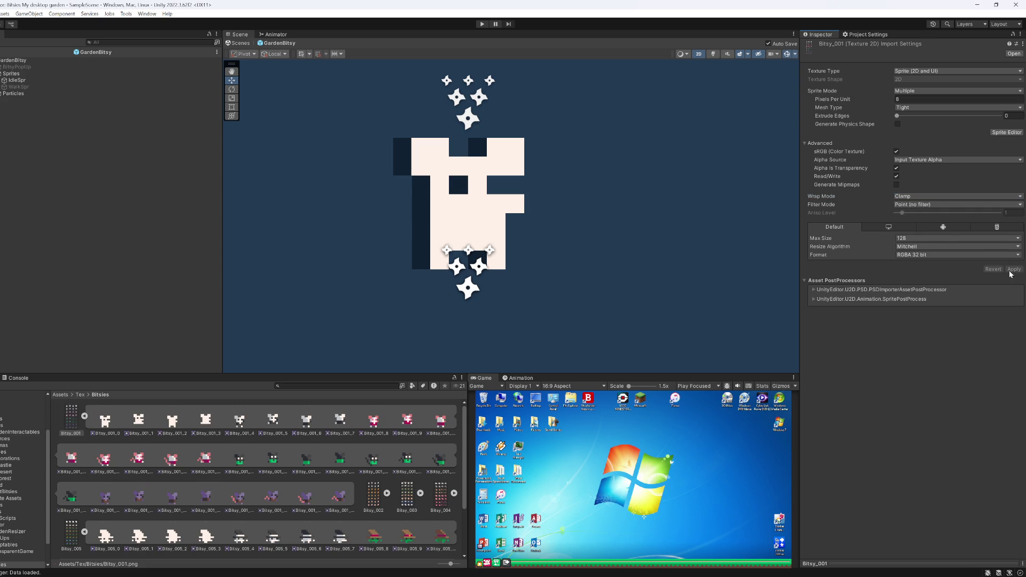
# Step: Apply max size 32 to Bitsy_001, restore 128, then open its Sprite Editor
pyautogui.click(903, 239)
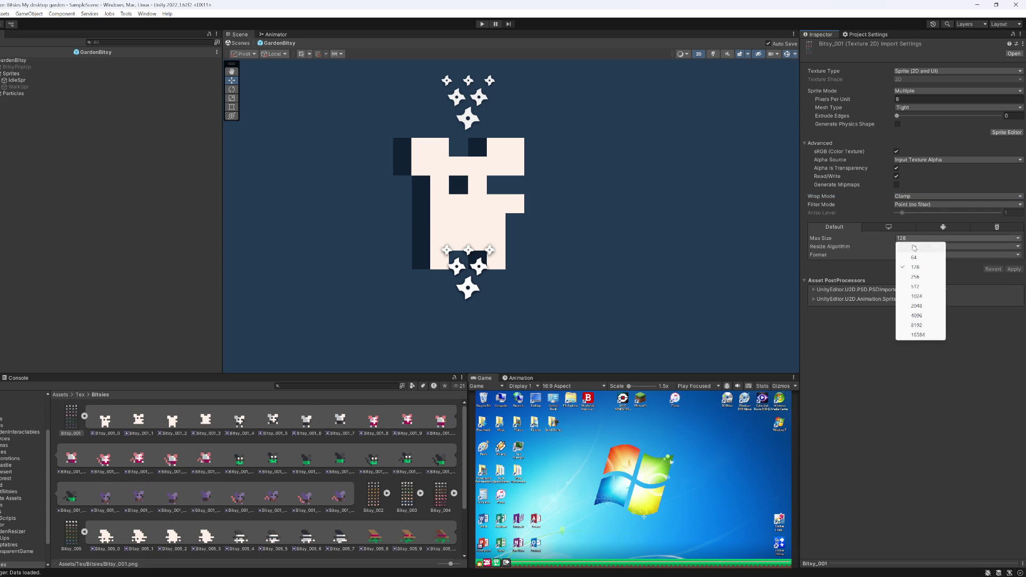
pyautogui.click(914, 248)
pyautogui.click(1014, 270)
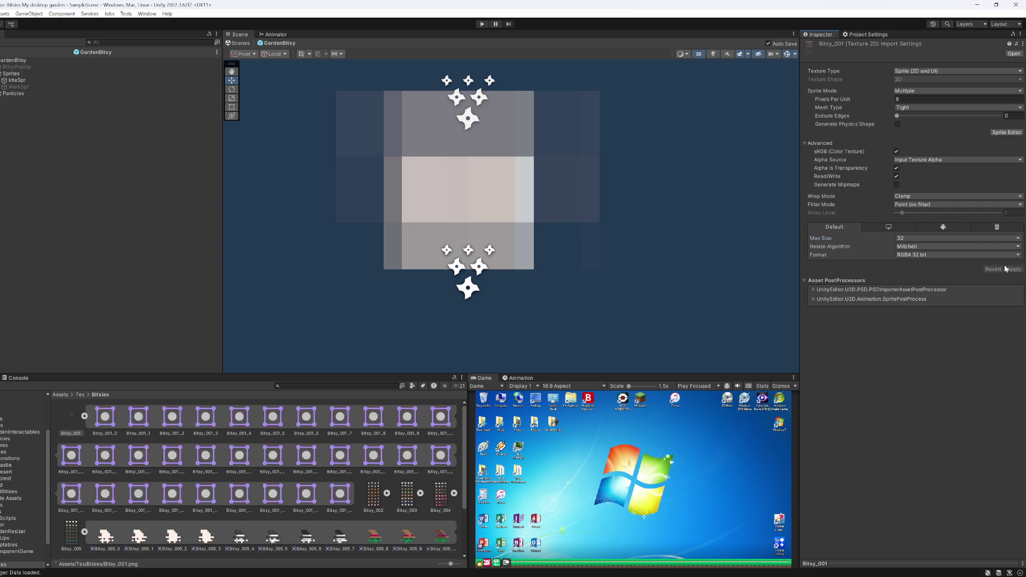
pyautogui.click(941, 239)
pyautogui.click(909, 257)
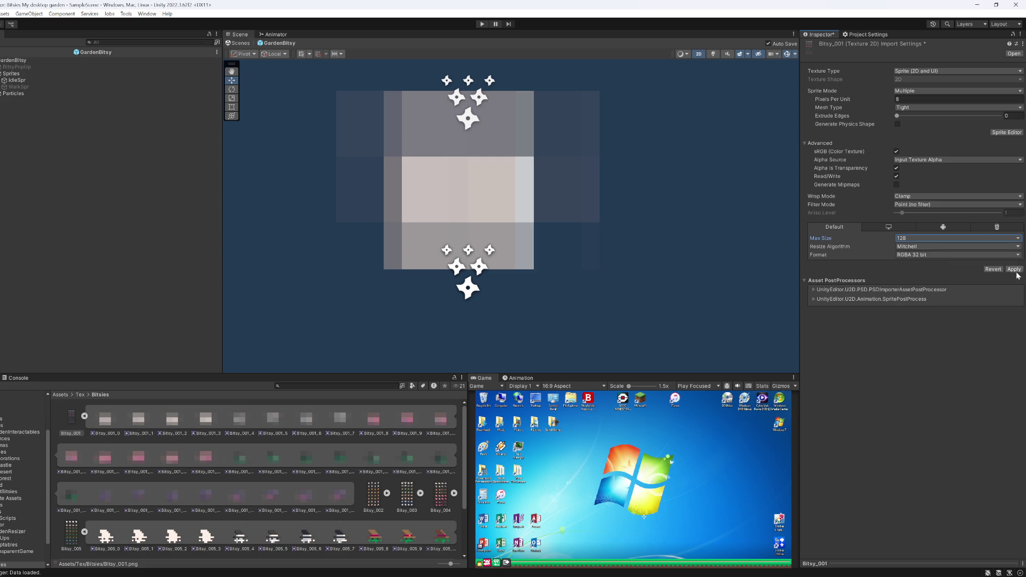
pyautogui.click(1014, 269)
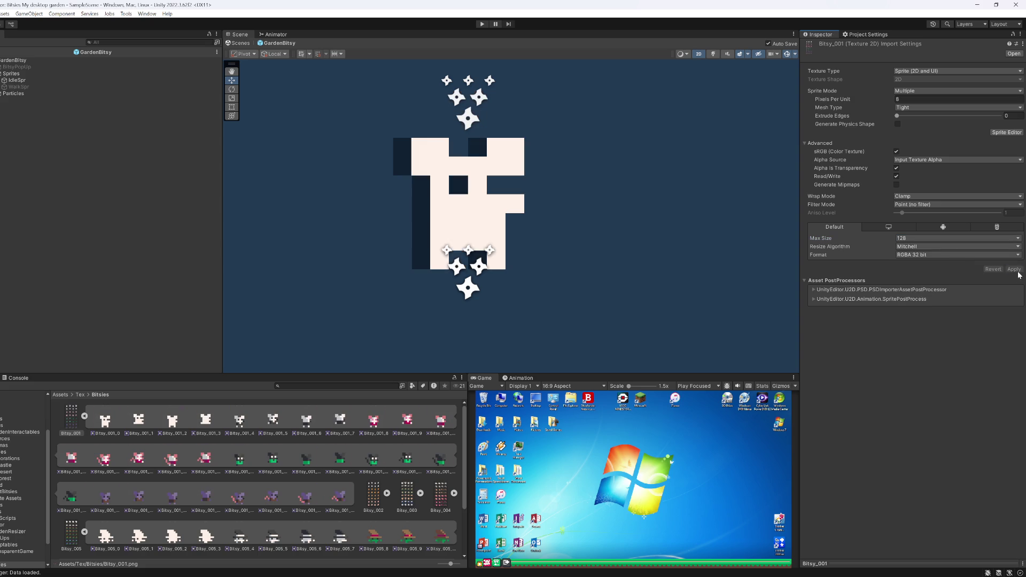
pyautogui.click(85, 416)
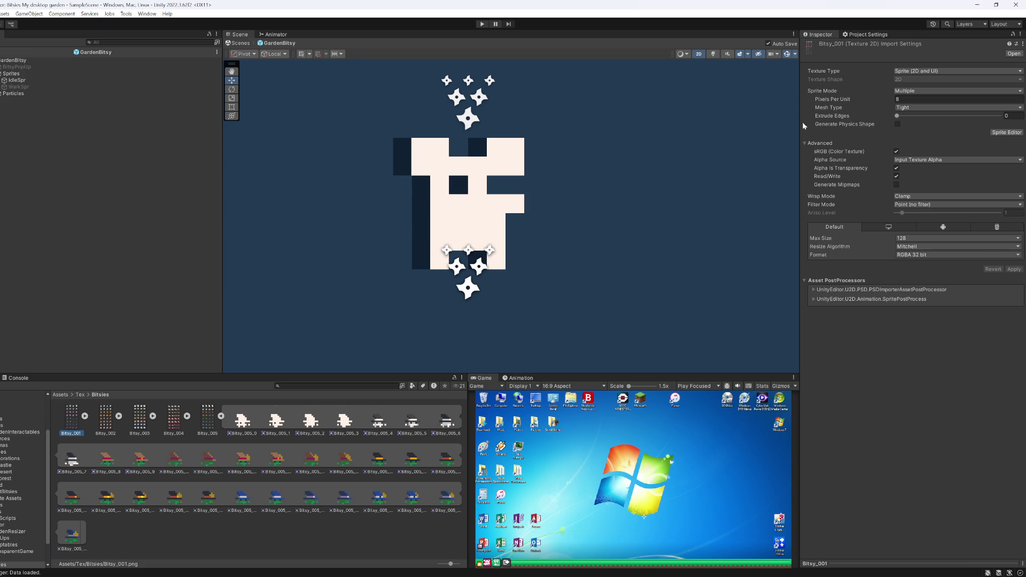
pyautogui.click(1007, 132)
# Step: Look over Bitsy_001's sliced frames, then close the Sprite Editor
pyautogui.scroll(5, 399, 129)
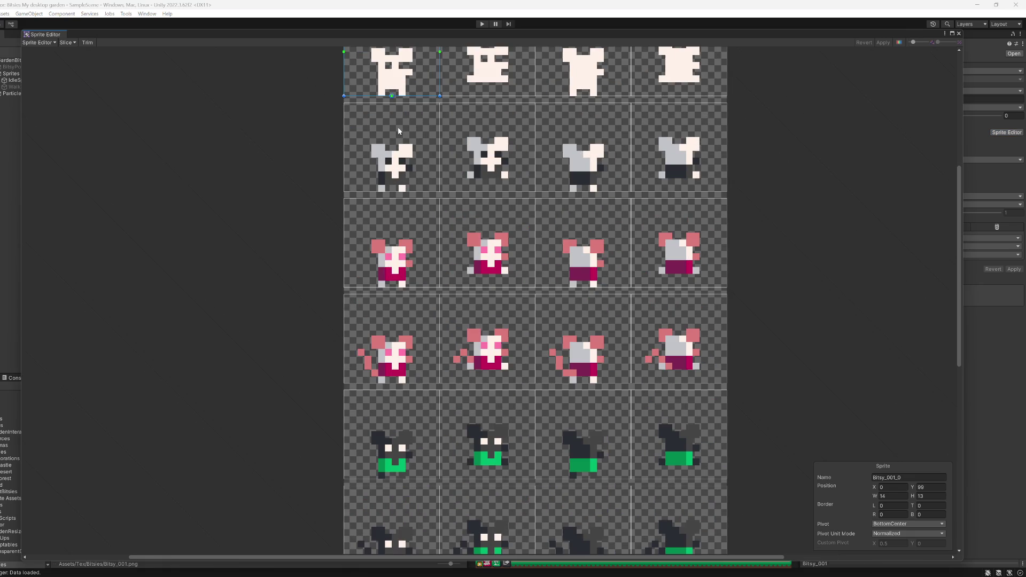
pyautogui.moveTo(403, 125); pyautogui.dragTo(440, 215)
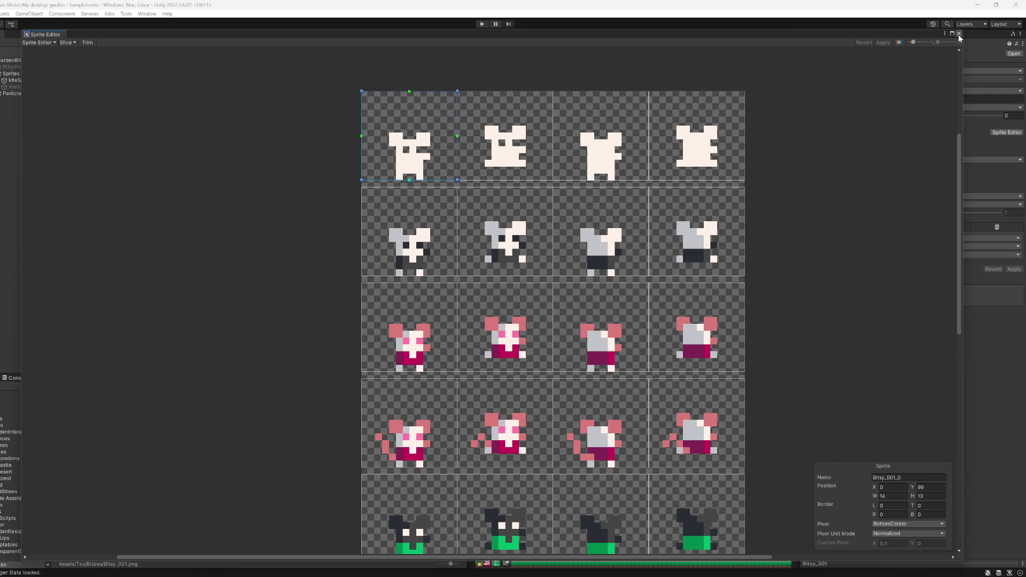
pyautogui.click(959, 34)
# Step: View Bitsy_002's slices in the Sprite Editor, then start Play and bring up the RecolorSprite script
pyautogui.click(106, 423)
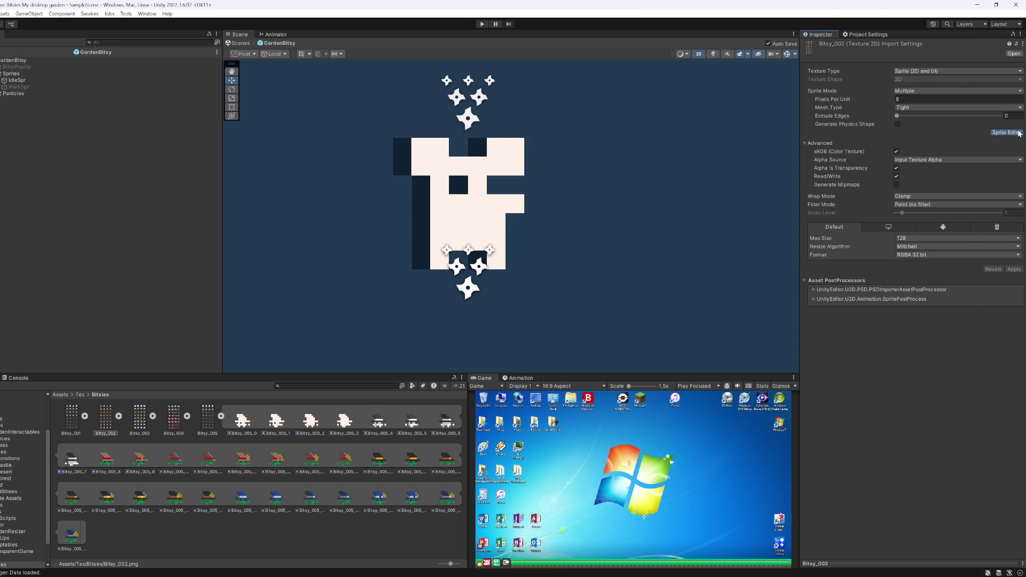
pyautogui.click(1007, 132)
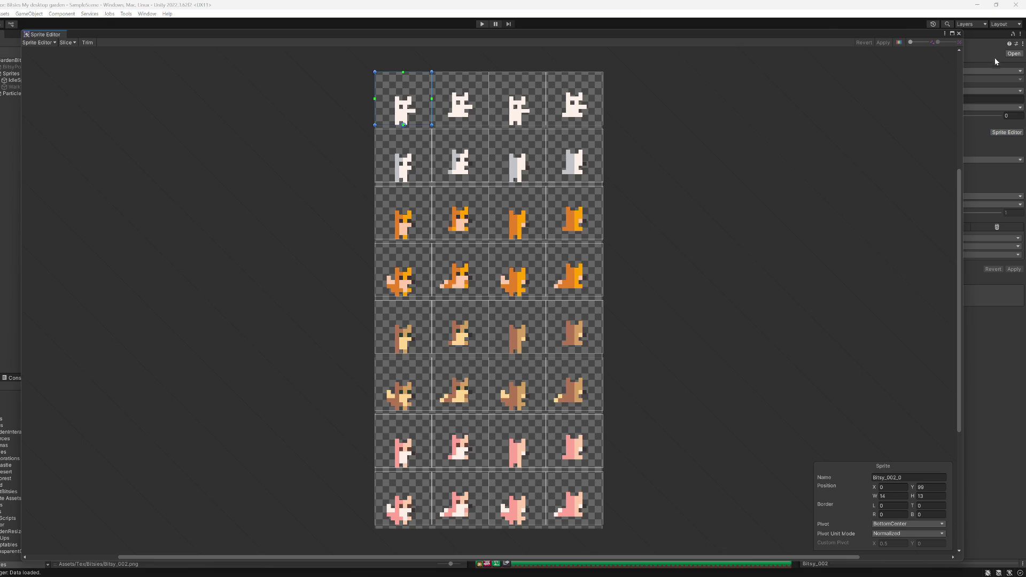
pyautogui.click(959, 34)
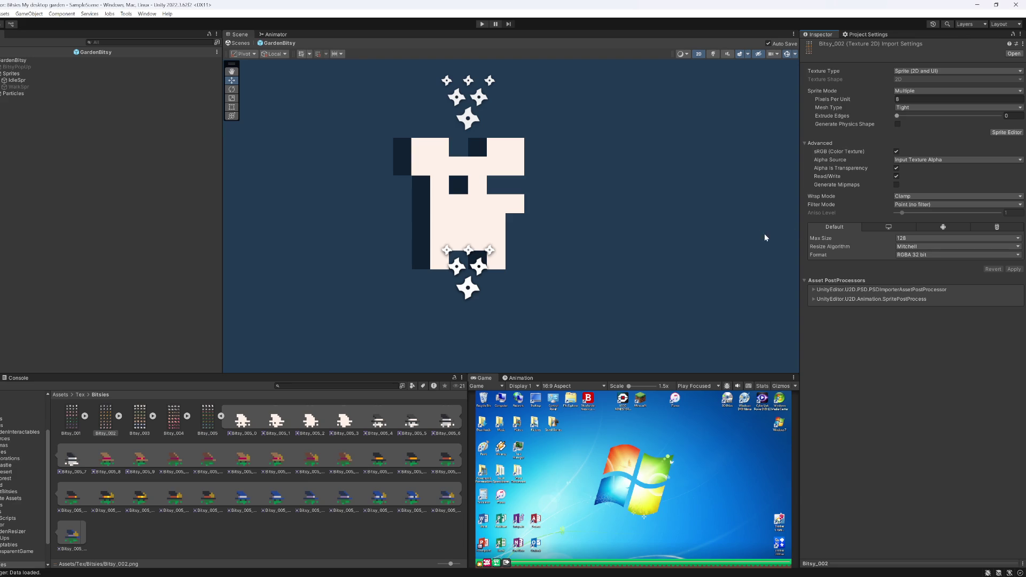
pyautogui.click(482, 23)
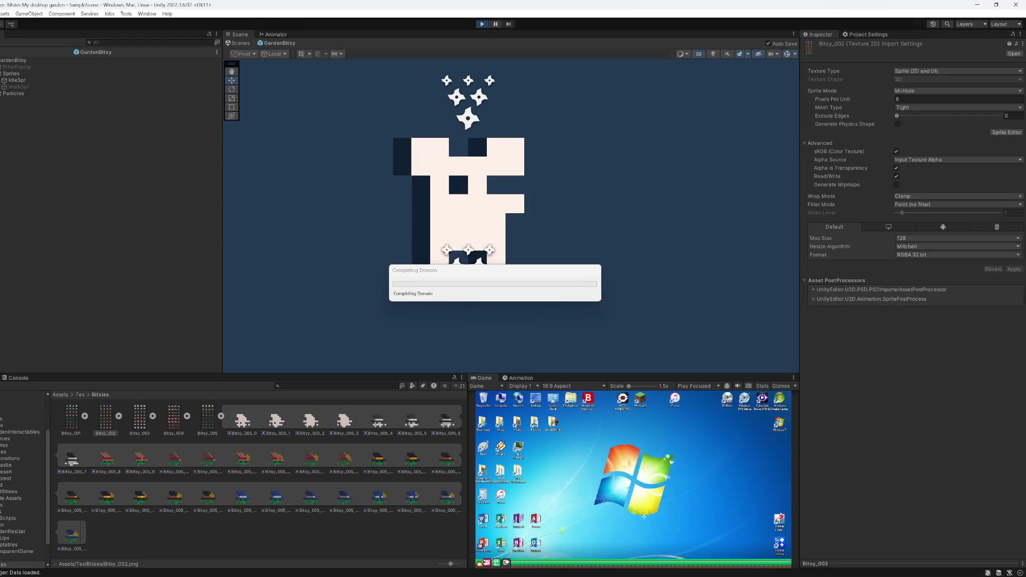
pyautogui.click(553, 537)
# Step: After Sprite.Create, start an interpolated Debug.Log "La nueva imagen en pixeles es {newTex.width}"
pyautogui.click(63, 389)
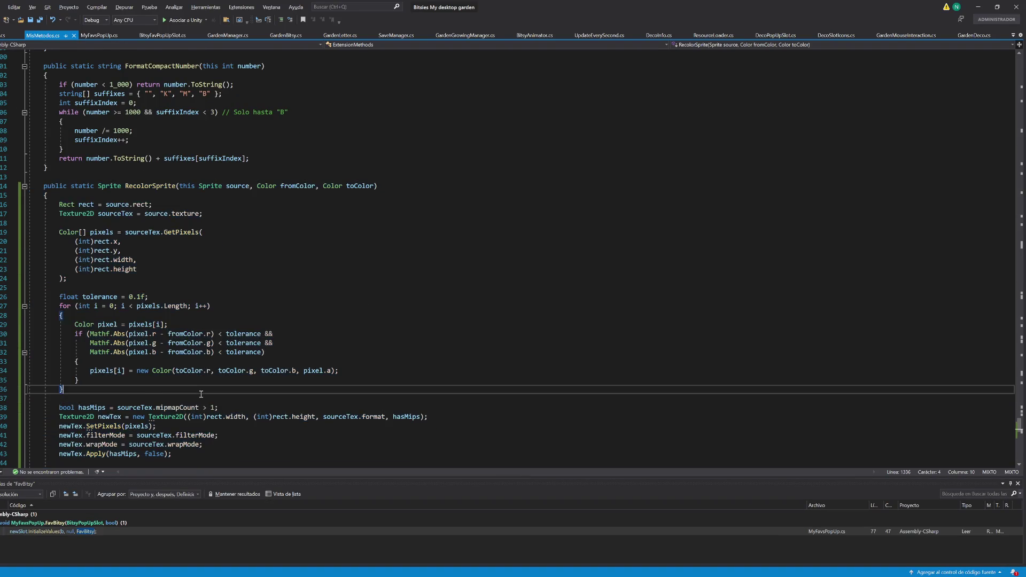
pyautogui.scroll(-7, 185, 358)
pyautogui.press('Return')
pyautogui.press('Return')
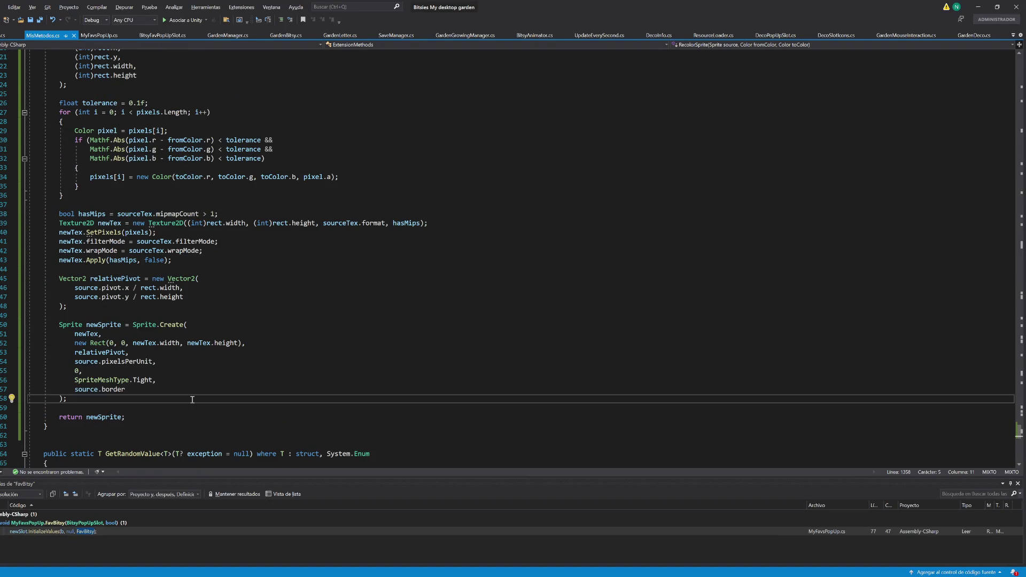
pyautogui.write('debug.Log("La nueva i')
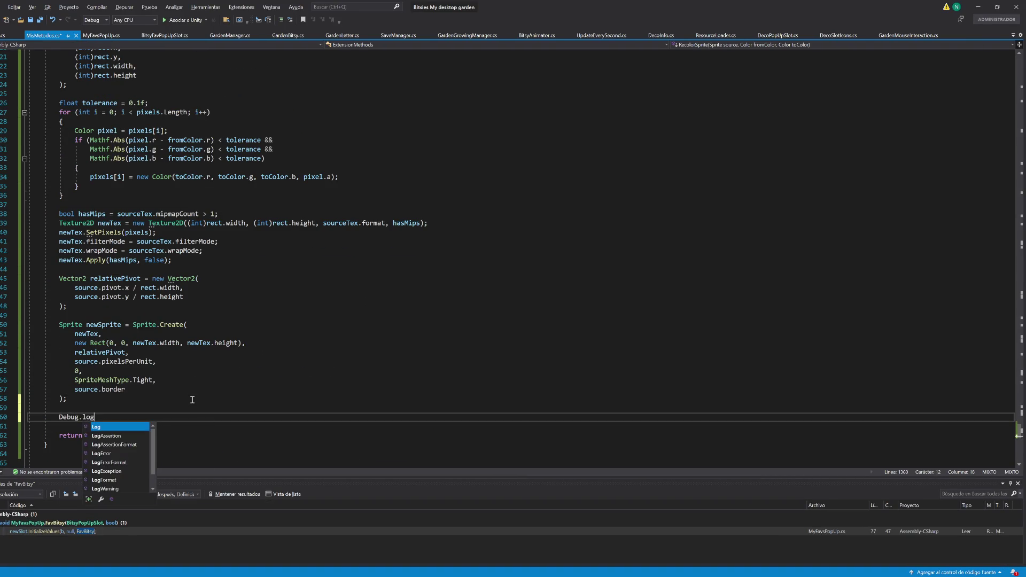
pyautogui.write('magen en pixeles es ')
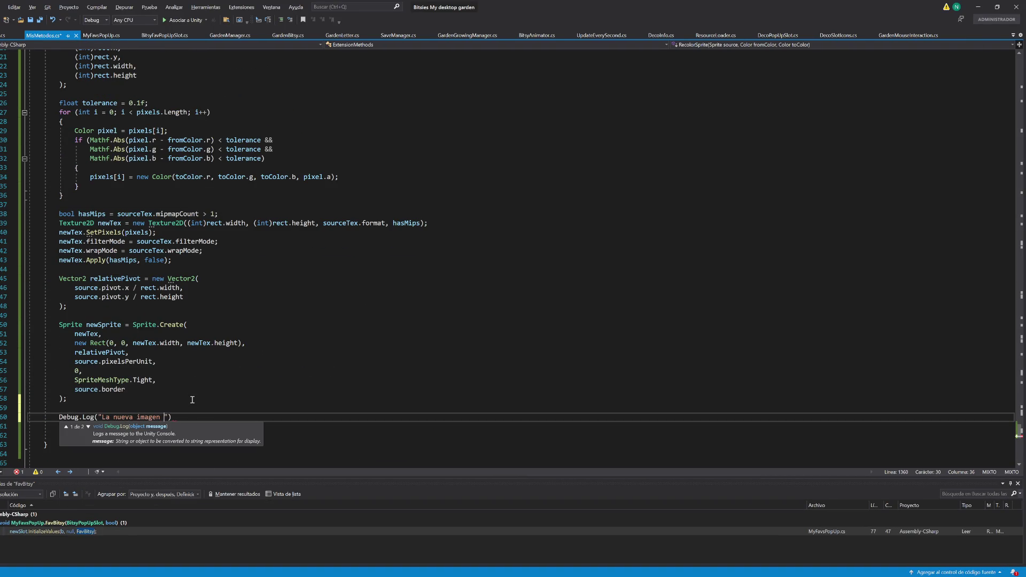
pyautogui.write('{')
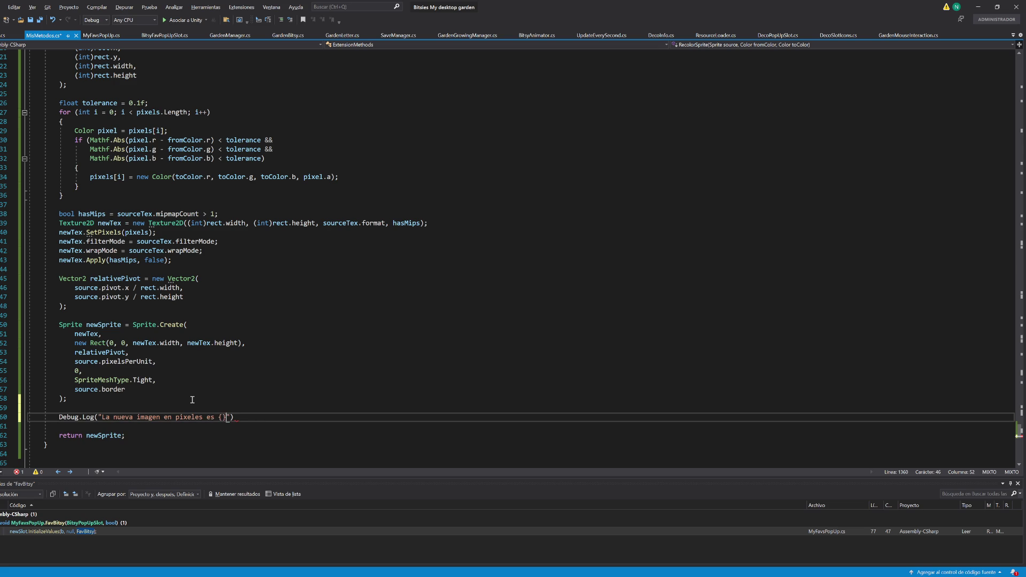
pyautogui.click(99, 417)
pyautogui.write('$')
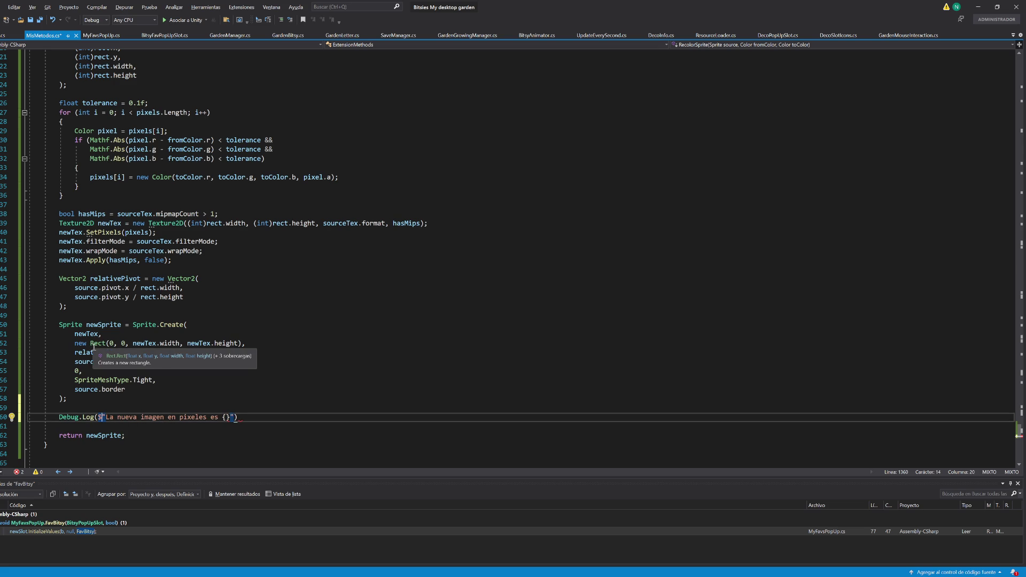
pyautogui.moveTo(132, 343)
pyautogui.mouseDown()
pyautogui.moveTo(245, 344)
pyautogui.moveTo(181, 344)
pyautogui.mouseUp()
pyautogui.hotkey('ctrl', 'c')
pyautogui.click(226, 417)
pyautogui.hotkey('ctrl', 'v')
# Step: Finish the log with " x {newTex.height}" and a semicolon, save, and return to Unity
pyautogui.write(',')
pyautogui.hotkey('ctrl', 'v')
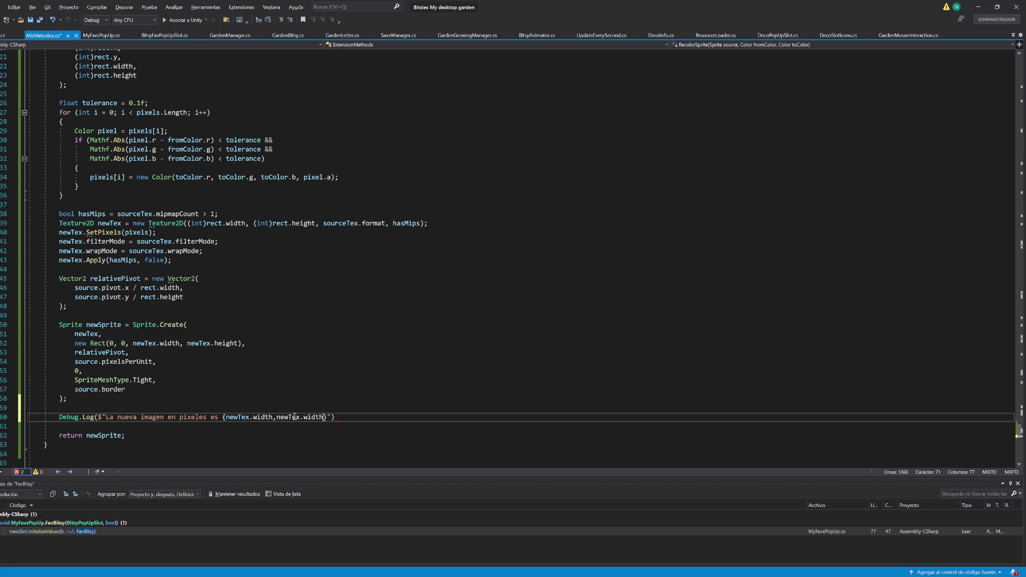
pyautogui.hotkey('ctrl', 'z')
pyautogui.press('BackSpace')
pyautogui.press('BackSpace')
pyautogui.write('} x {')
pyautogui.hotkey('ctrl', 'v')
pyautogui.press('BackSpace')
pyautogui.press('BackSpace')
pyautogui.press('BackSpace')
pyautogui.write('height}')
pyautogui.click(362, 419)
pyautogui.write(';')
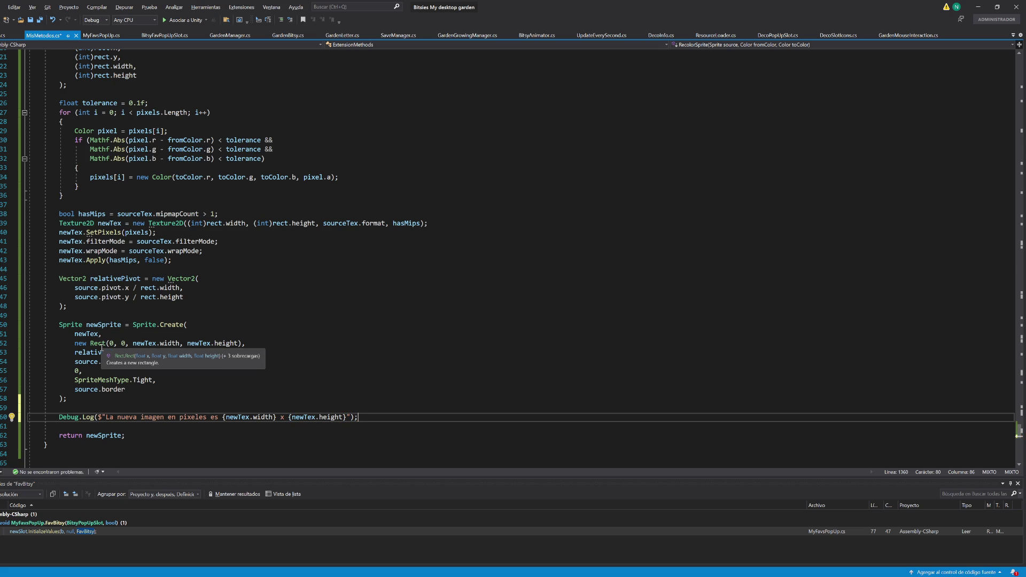
pyautogui.hotkey('ctrl', 's')
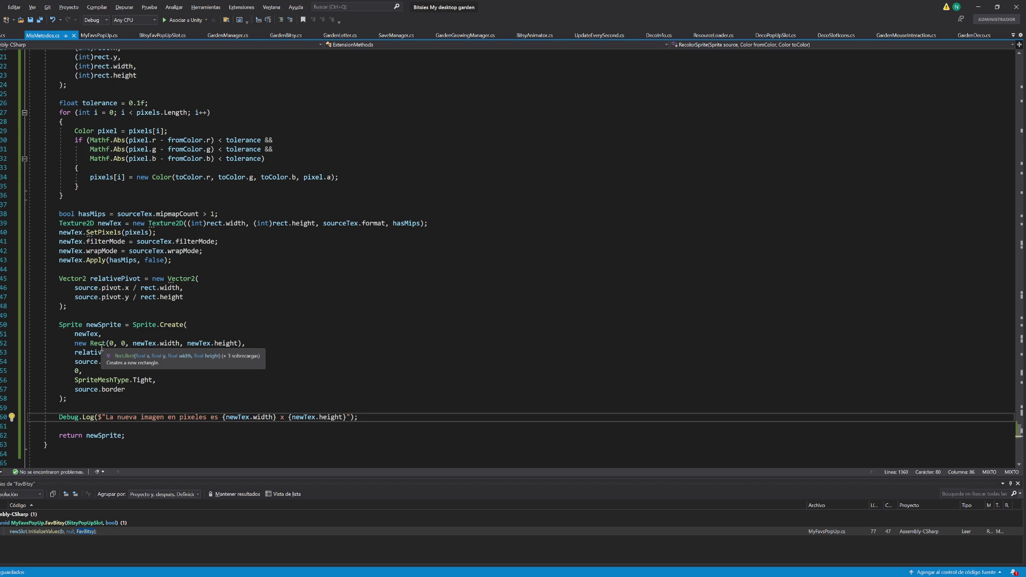
pyautogui.scroll(4, 131, 357)
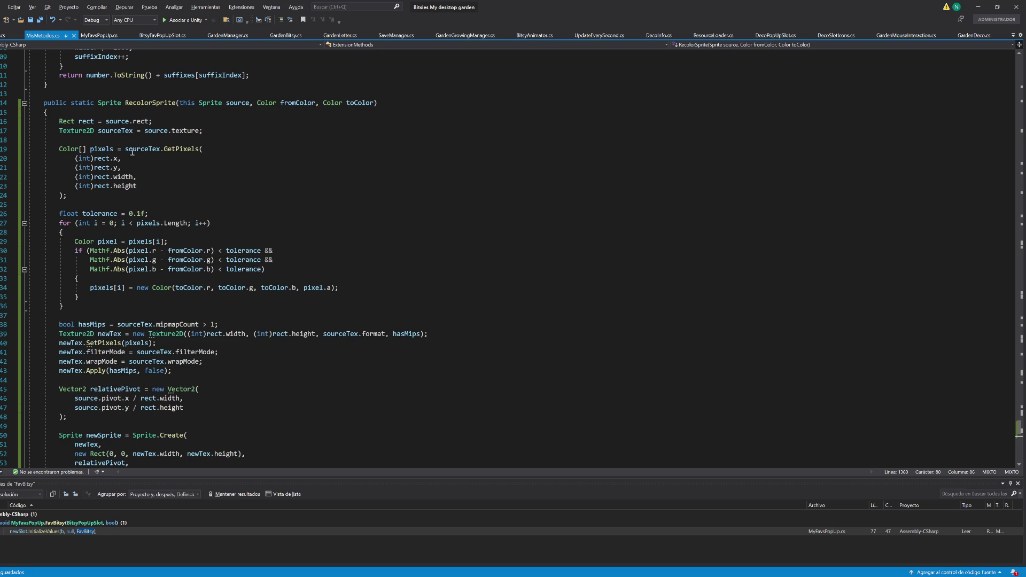
pyautogui.scroll(-5, 506, 366)
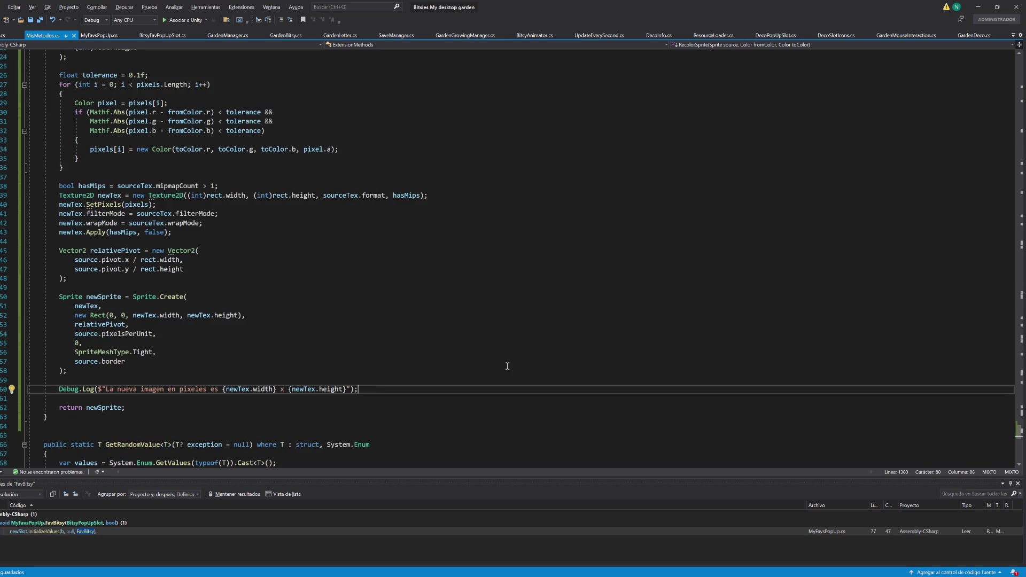
pyautogui.click(978, 7)
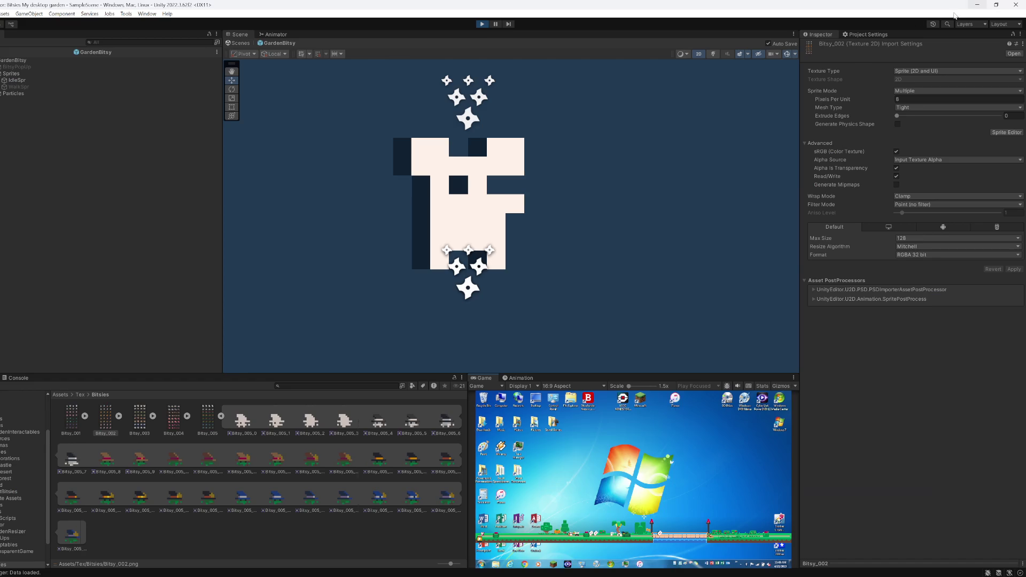
# Step: Run the game, expand BitsyContainer and frame the Fox bitsy in the scene
pyautogui.click(479, 24)
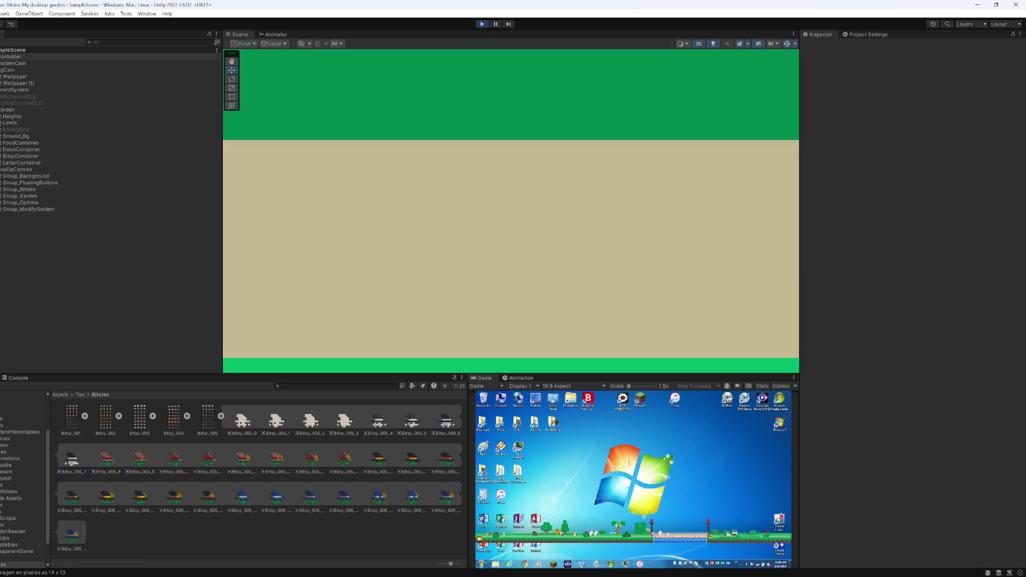
pyautogui.click(28, 156)
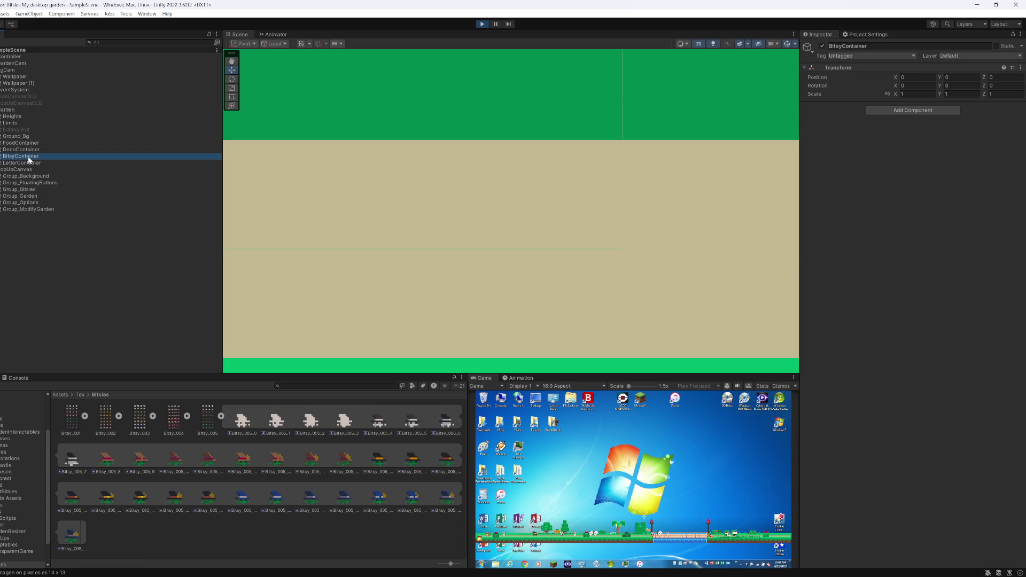
pyautogui.press('Right')
pyautogui.press('Down')
pyautogui.doubleClick(23, 195)
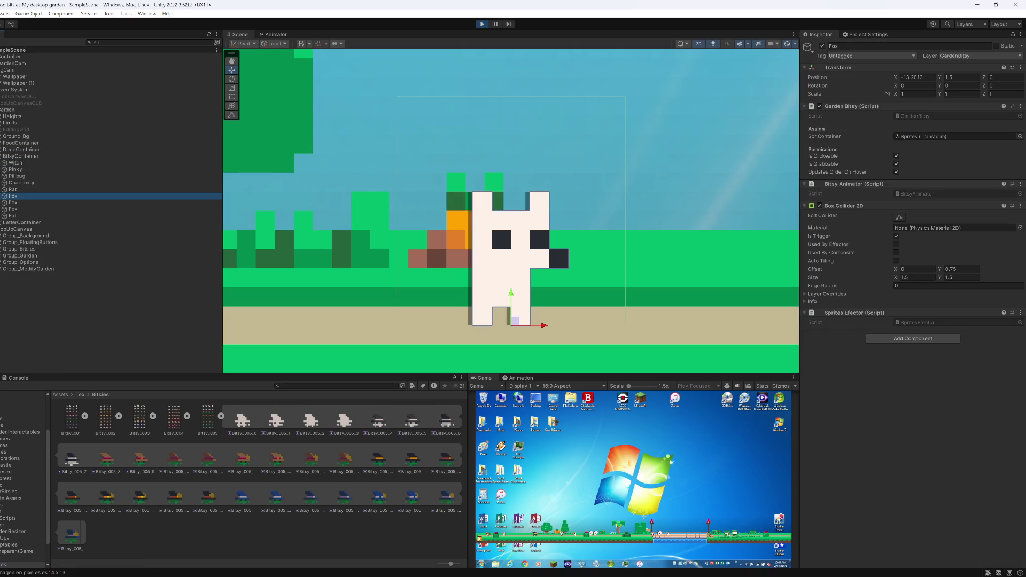
# Step: Check the Console's 14 x 13 size logs and jump to the Debug.Log line
pyautogui.click(14, 378)
pyautogui.scroll(-1, 77, 450)
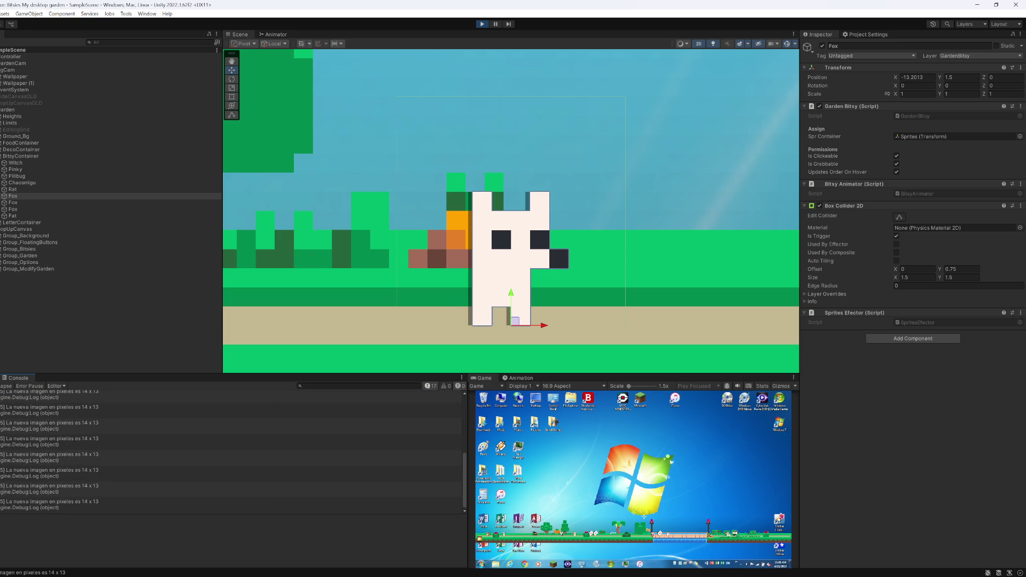
pyautogui.doubleClick(236, 396)
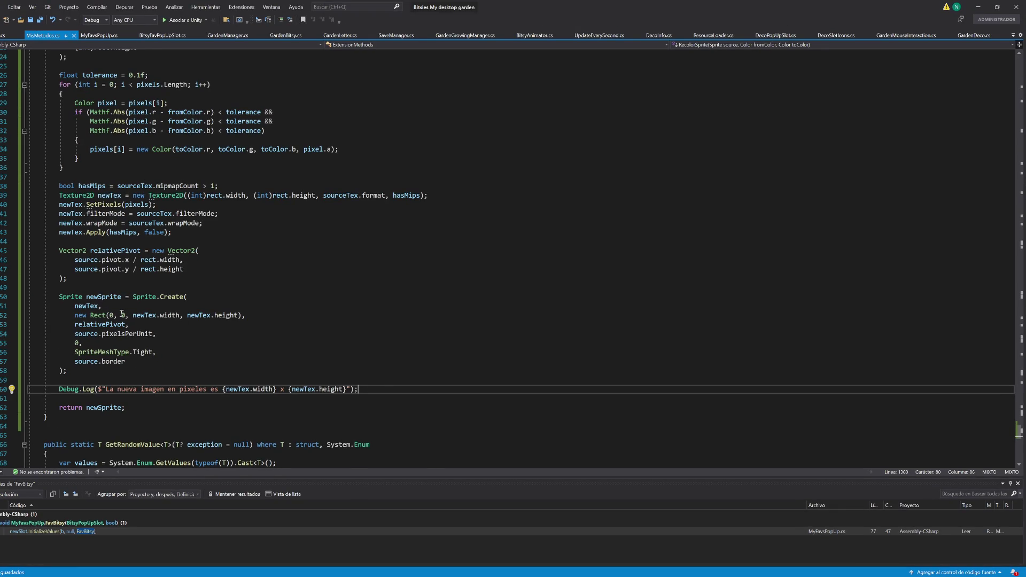
# Step: Change the sprite's new Rect origin from 0, 0 to 5, 5 and save
pyautogui.click(113, 315)
pyautogui.press('BackSpace')
pyautogui.write('5')
pyautogui.press('Delete')
pyautogui.write(',')
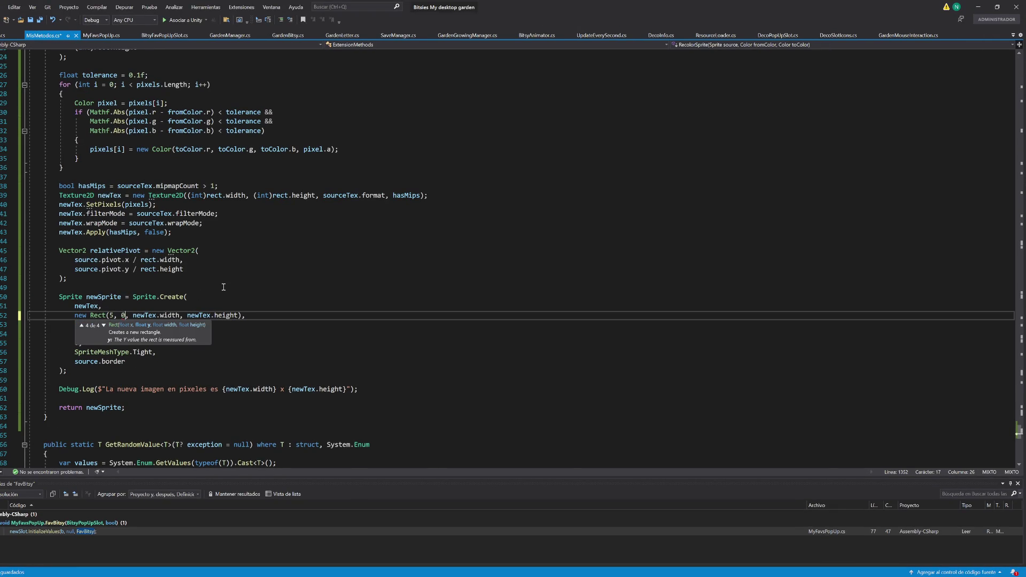
pyautogui.press('Right')
pyautogui.press('Delete')
pyautogui.write('5')
pyautogui.hotkey('ctrl', 's')
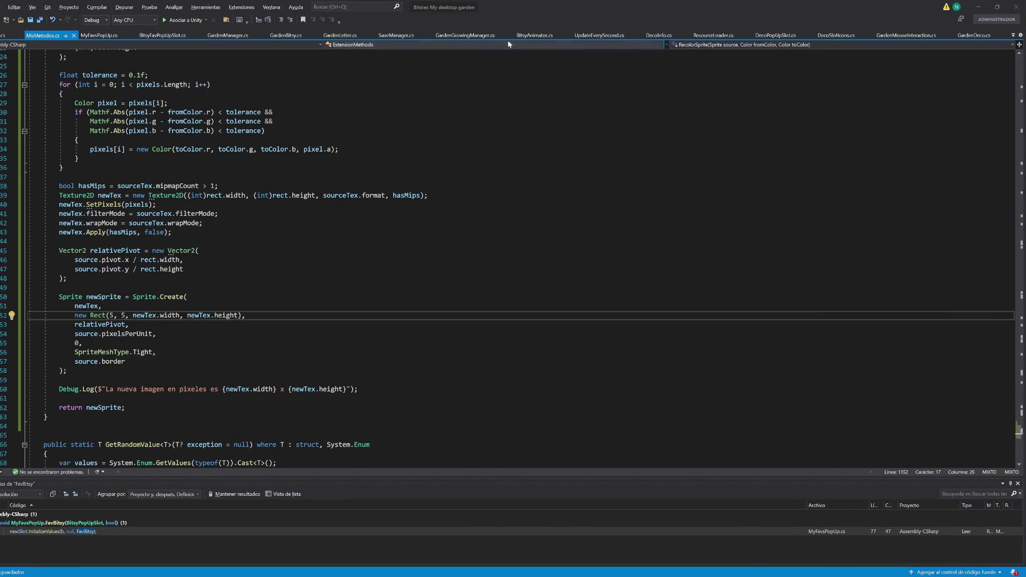
pyautogui.hotkey('alt', 'Tab')
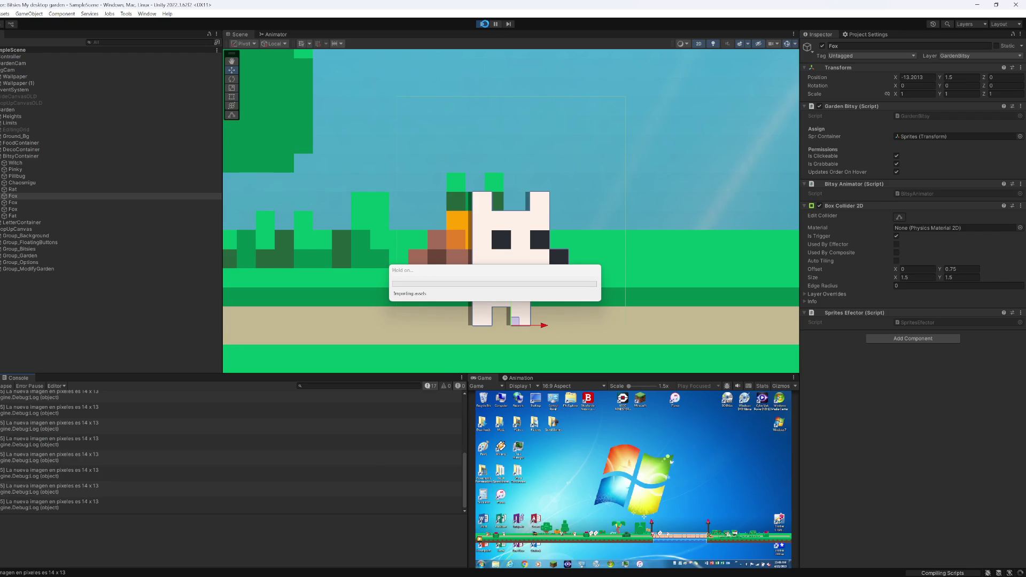
# Step: Delete the Debug.Log size line, save, and return to Unity
pyautogui.hotkey('alt', 'Tab')
pyautogui.click(374, 390)
pyautogui.hotkey('shift', 'Home')
pyautogui.press('Delete')
pyautogui.press('BackSpace')
pyautogui.hotkey('ctrl', 's')
pyautogui.hotkey('alt', 'Tab')
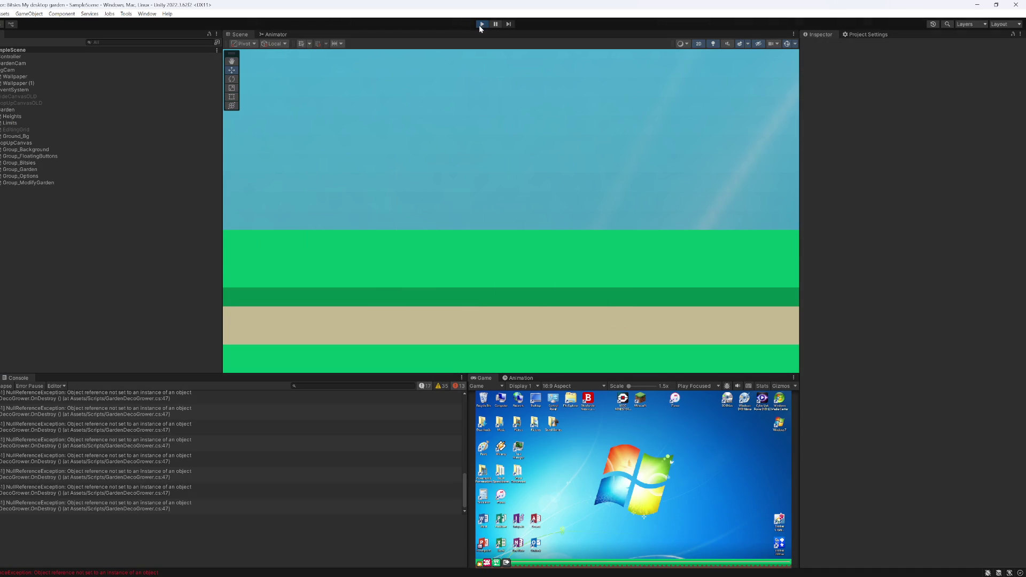
# Step: Run the game, read the sprite-creation ArgumentException's stack trace, and stop play
pyautogui.click(479, 24)
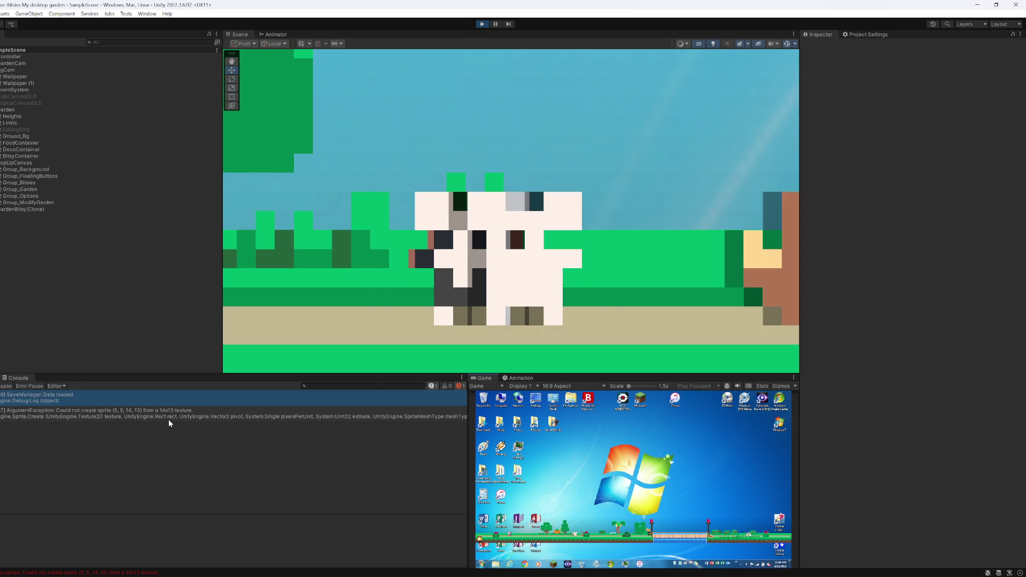
pyautogui.click(169, 420)
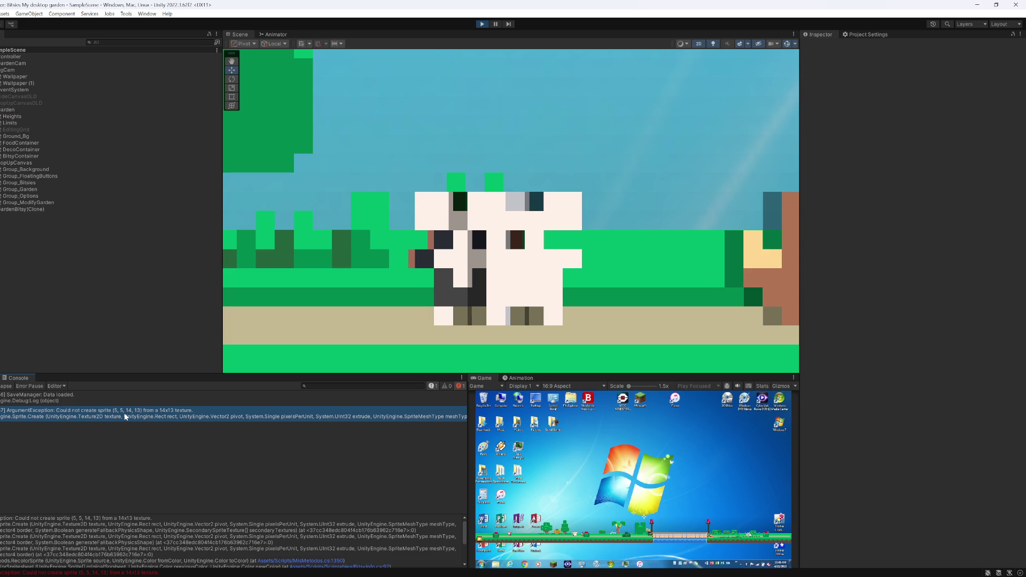
pyautogui.click(482, 25)
pyautogui.hotkey('alt', 'Tab')
pyautogui.press('Return')
# Step: Revert the new Rect origin to 0, 0, save, and remove a stray blank line
pyautogui.click(114, 315)
pyautogui.press('BackSpace')
pyautogui.write('0')
pyautogui.press('Right')
pyautogui.press('Right')
pyautogui.press('Delete')
pyautogui.write('0')
pyautogui.hotkey('ctrl', 's')
pyautogui.click(121, 377)
pyautogui.press('BackSpace')
pyautogui.click(431, 344)
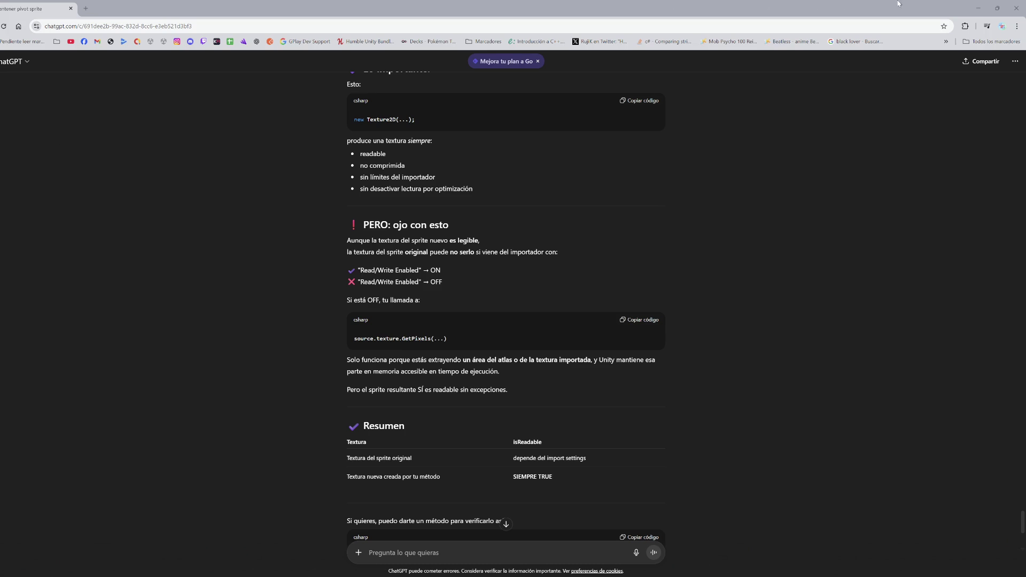
# Step: Minimize ChatGPT to return to RecolorSprite in Visual Studio
pyautogui.click(979, 8)
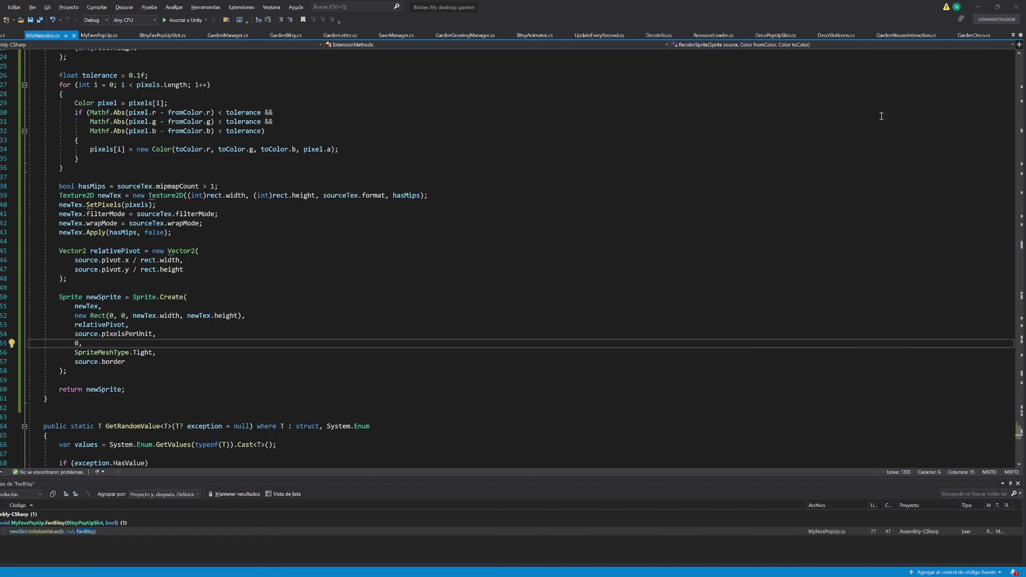
# Step: Minimize Visual Studio to bring Unity back while it reloads
pyautogui.click(978, 7)
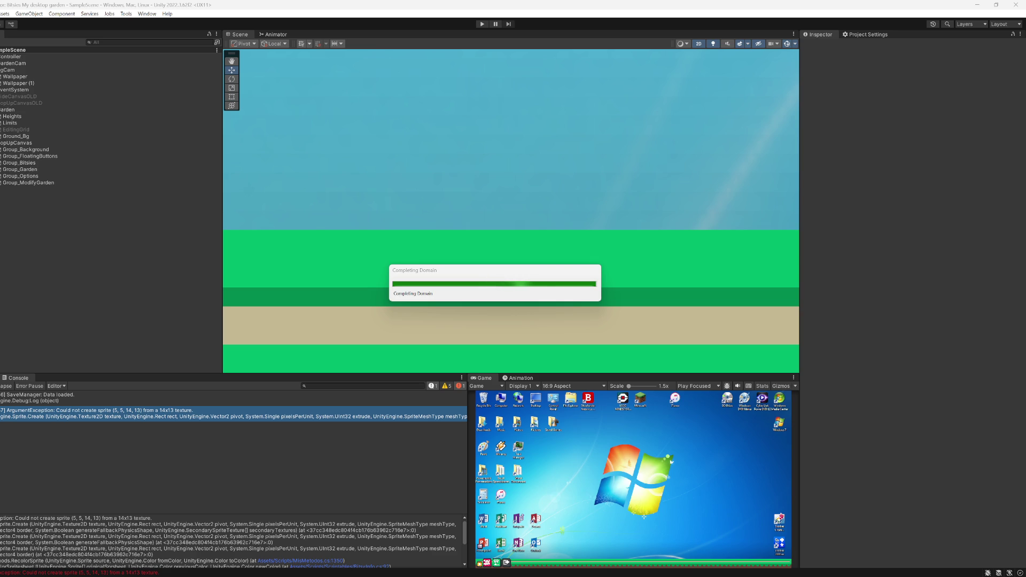
# Step: Show the Bitsies sprite assets, collapse Bitsy_005, and enter play mode
pyautogui.hotkey('ctrl', '5')
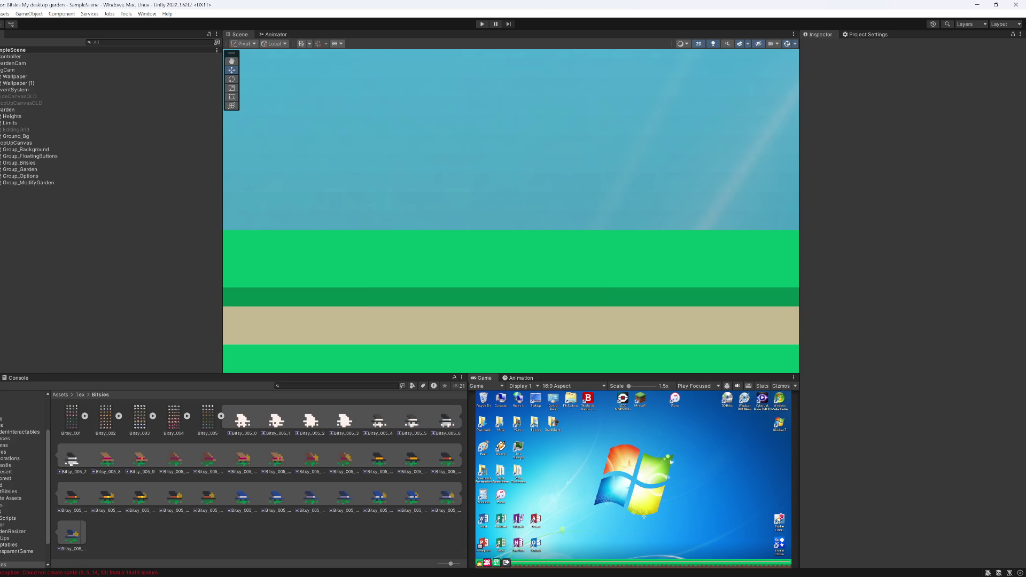
pyautogui.click(221, 417)
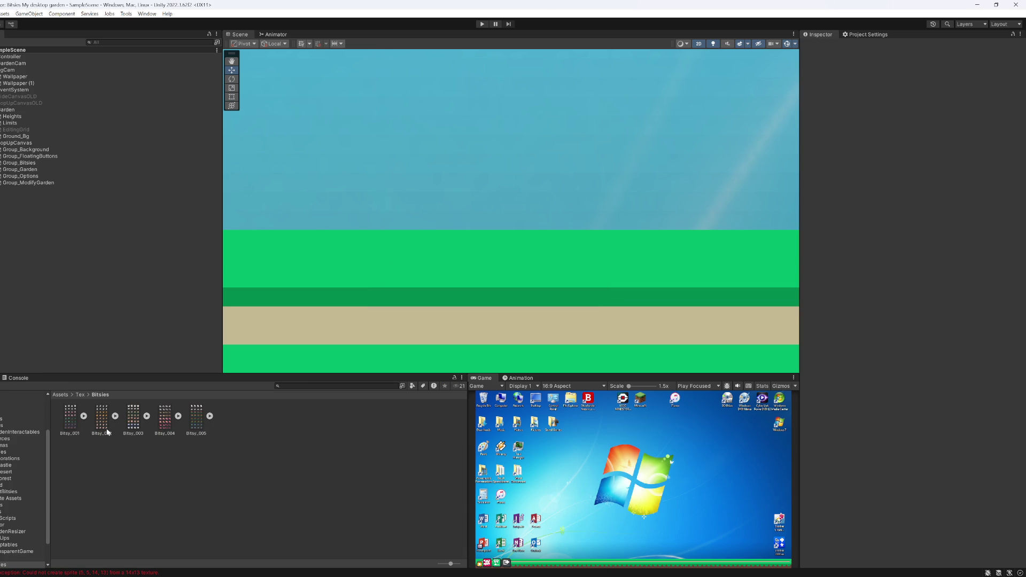
pyautogui.click(482, 24)
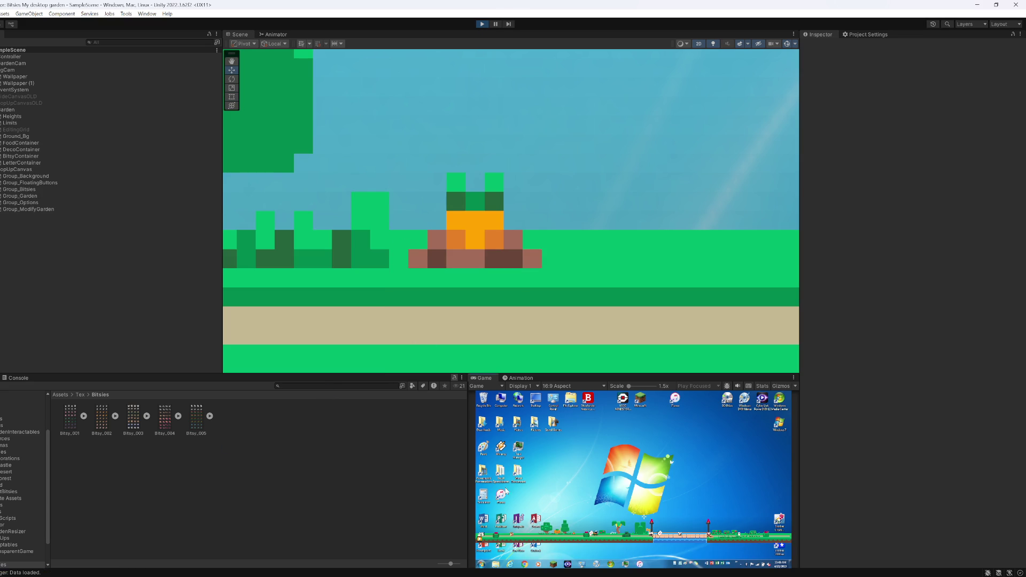
# Step: Pan across the garden to the fence and water, then inspect the fox bitsy's settings
pyautogui.moveTo(476, 283)
pyautogui.mouseDown()
pyautogui.moveTo(836, 277)
pyautogui.moveTo(756, 277)
pyautogui.moveTo(955, 305)
pyautogui.moveTo(462, 242)
pyautogui.moveTo(581, 220)
pyautogui.moveTo(650, 226)
pyautogui.moveTo(447, 219)
pyautogui.moveTo(864, 217)
pyautogui.moveTo(458, 137)
pyautogui.moveTo(911, 139)
pyautogui.moveTo(562, 138)
pyautogui.moveTo(975, 184)
pyautogui.moveTo(601, 192)
pyautogui.moveTo(781, 243)
pyautogui.moveTo(463, 243)
pyautogui.moveTo(887, 255)
pyautogui.moveTo(689, 238)
pyautogui.moveTo(76, 233)
pyautogui.moveTo(979, 237)
pyautogui.moveTo(933, 241)
pyautogui.moveTo(625, 534)
pyautogui.mouseUp()
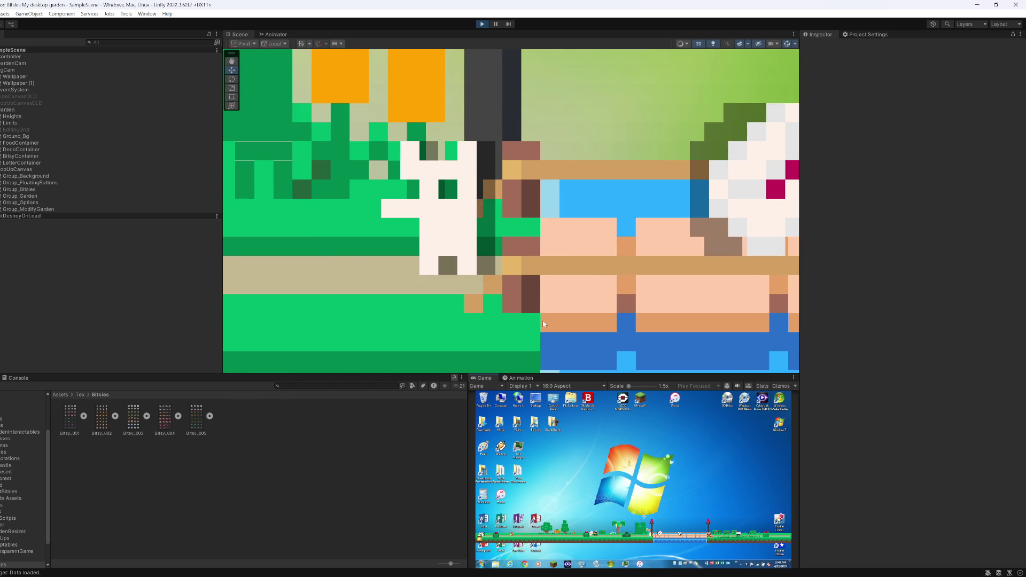
pyautogui.moveTo(668, 363)
pyautogui.mouseDown()
pyautogui.moveTo(600, 277)
pyautogui.moveTo(263, 277)
pyautogui.moveTo(946, 273)
pyautogui.moveTo(378, 264)
pyautogui.moveTo(909, 251)
pyautogui.moveTo(662, 216)
pyautogui.moveTo(191, 231)
pyautogui.moveTo(46, 221)
pyautogui.moveTo(941, 232)
pyautogui.moveTo(923, 241)
pyautogui.mouseUp()
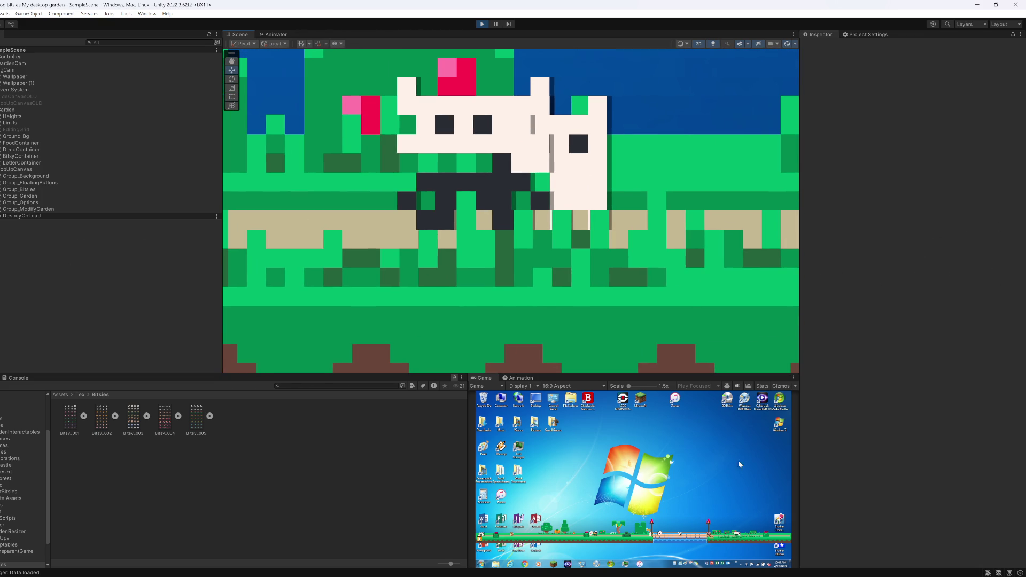
pyautogui.click(577, 161)
pyautogui.click(997, 479)
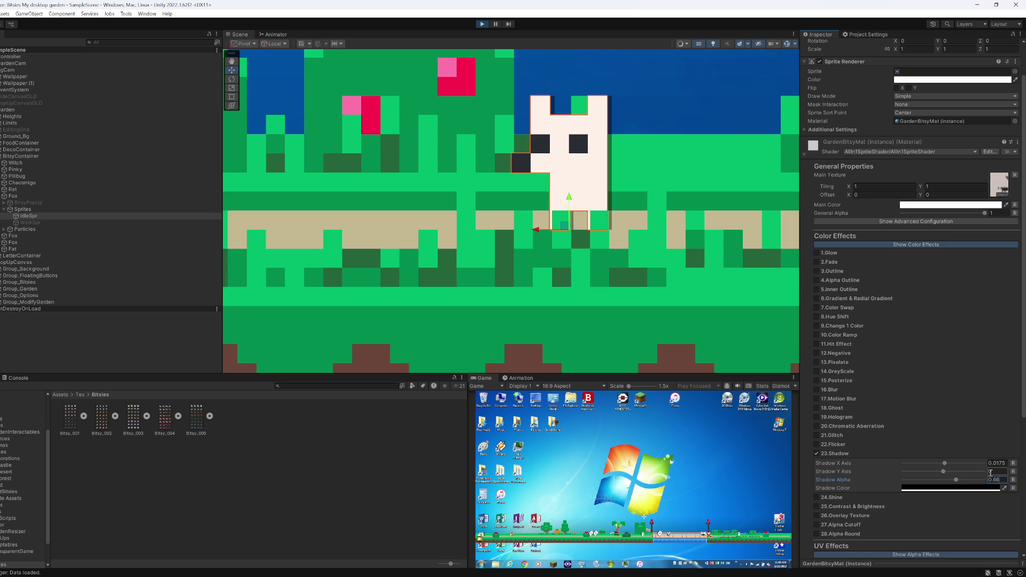
pyautogui.click(816, 453)
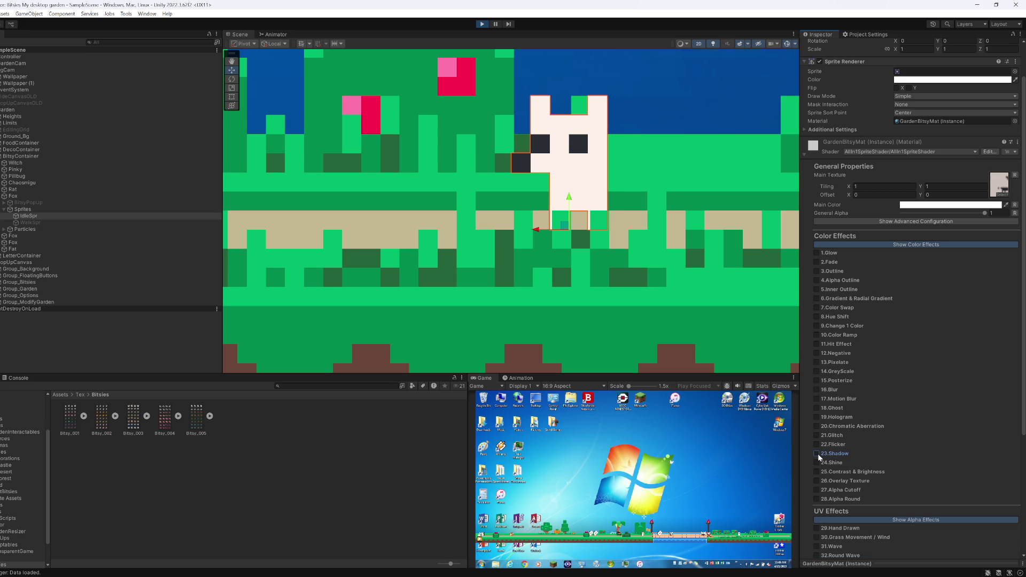
pyautogui.click(817, 454)
pyautogui.scroll(-5, 833, 469)
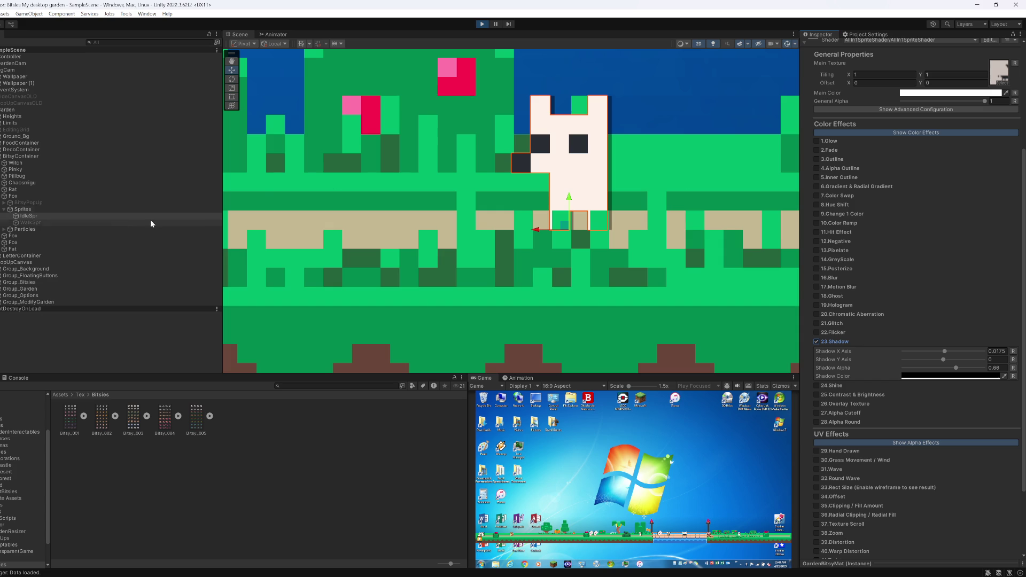
pyautogui.scroll(5, 866, 112)
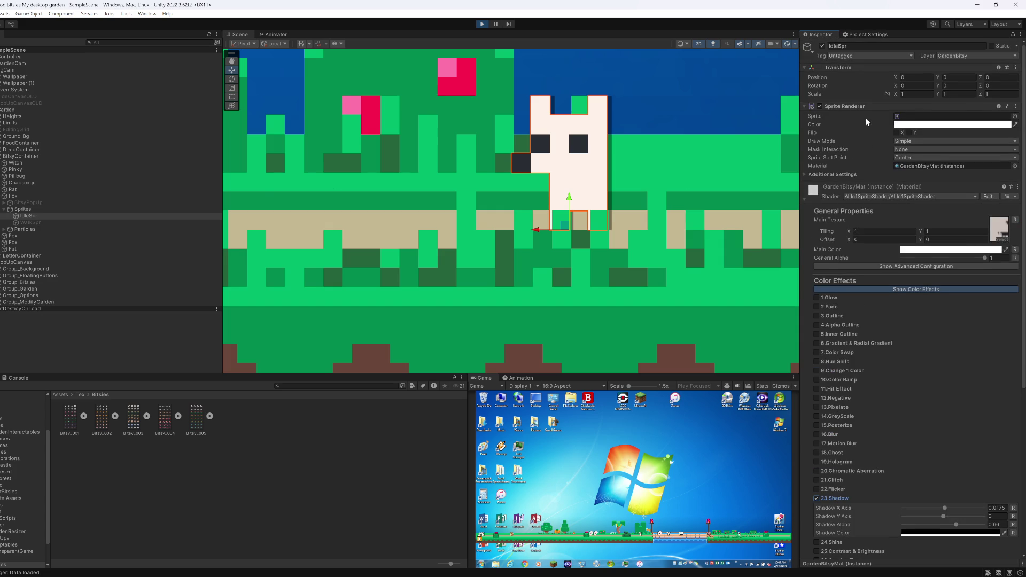
# Step: Assign the Bitsy_002_0 frame to the fox's Sprite, then open that sprite's details
pyautogui.click(115, 415)
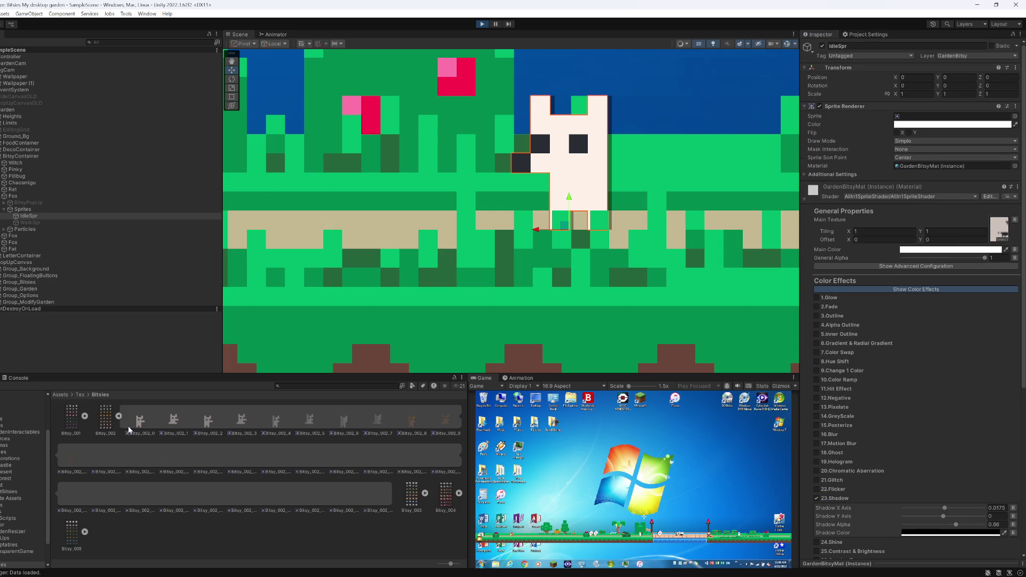
pyautogui.moveTo(909, 214); pyautogui.dragTo(918, 121)
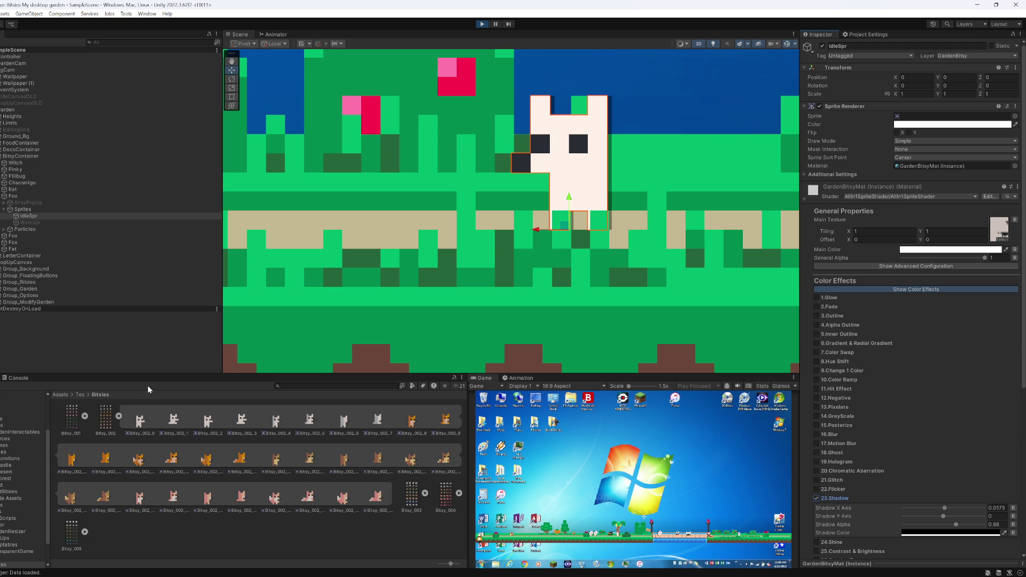
pyautogui.click(119, 416)
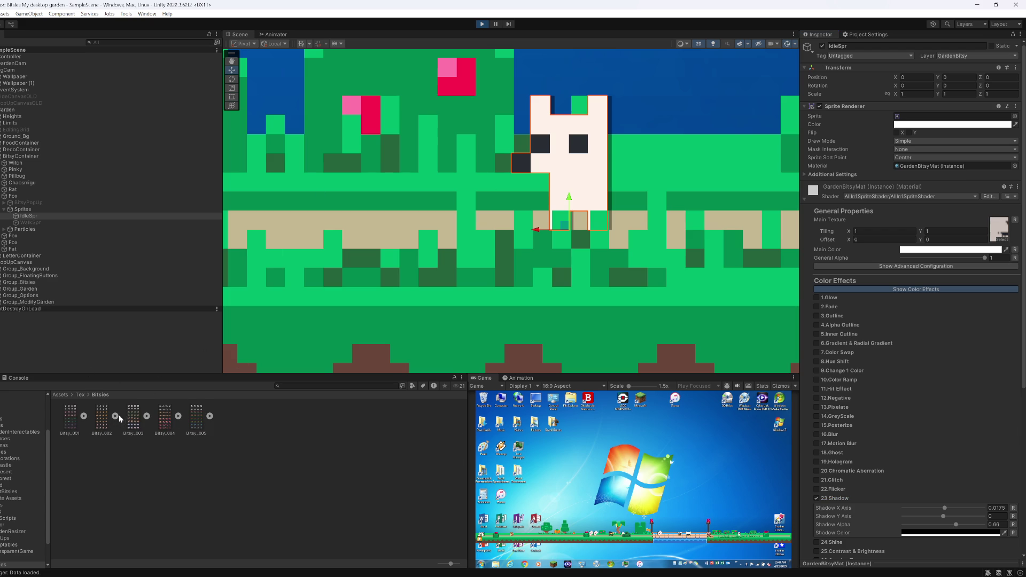
pyautogui.doubleClick(923, 121)
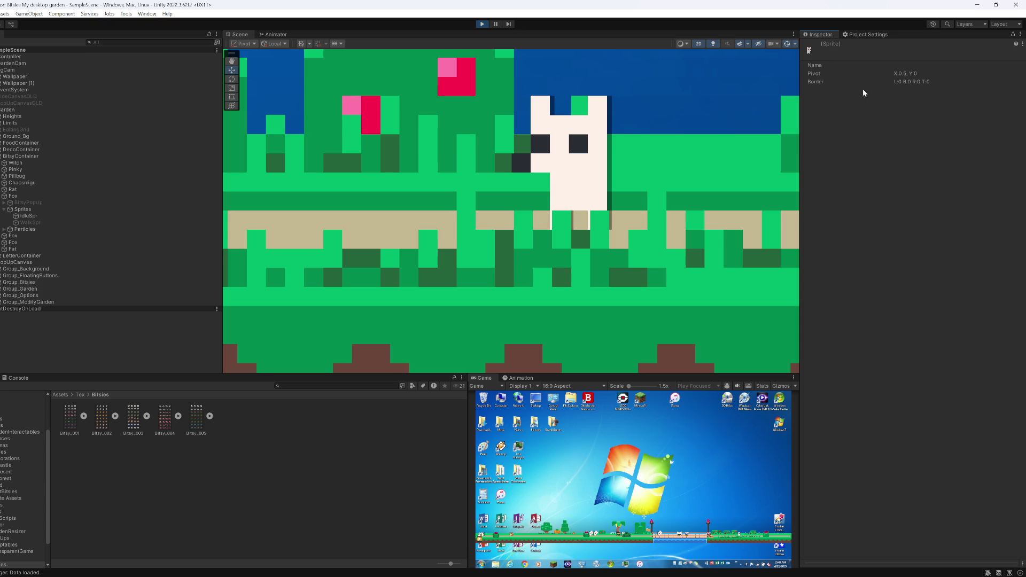
pyautogui.click(83, 417)
# Step: Inspect the Bitsy_001_0 frame, then return to the fox's IdleSpr renderer
pyautogui.click(99, 421)
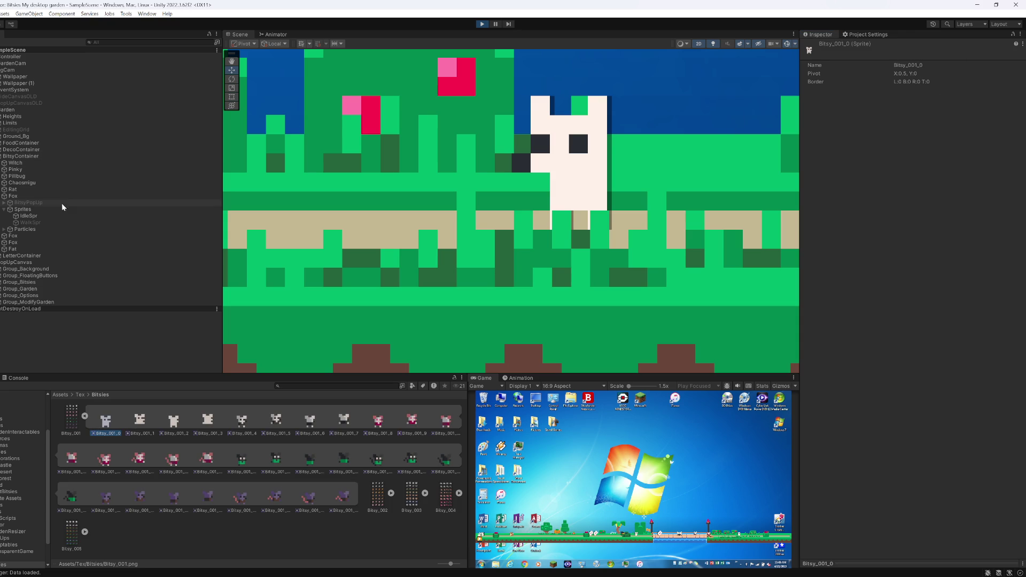
pyautogui.click(37, 217)
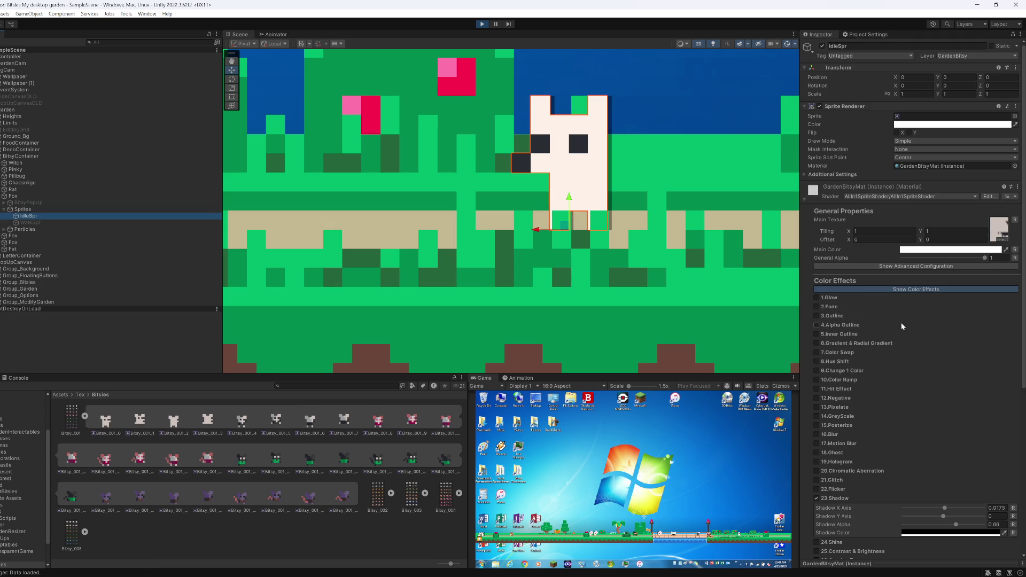
pyautogui.click(833, 175)
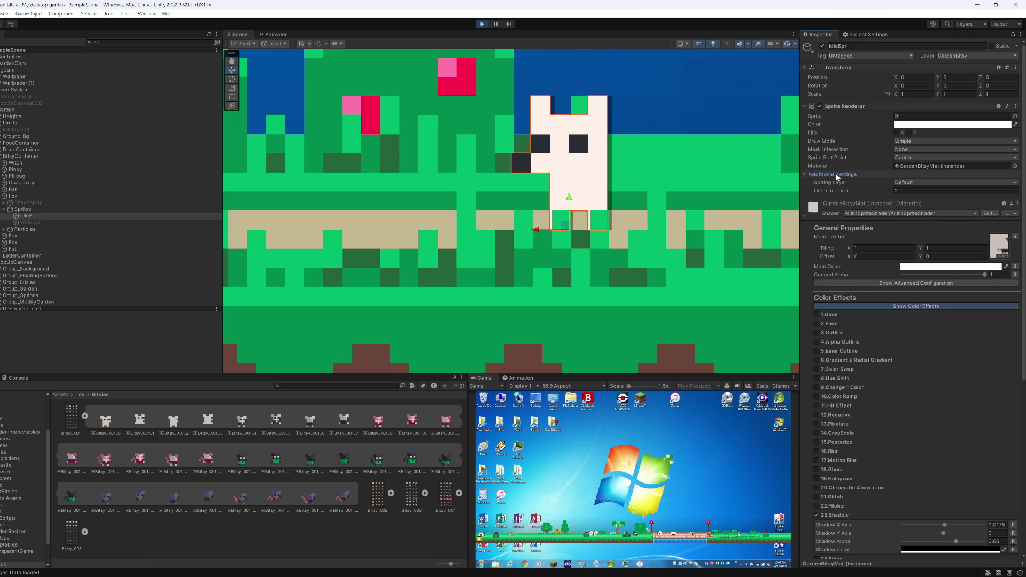
pyautogui.click(835, 173)
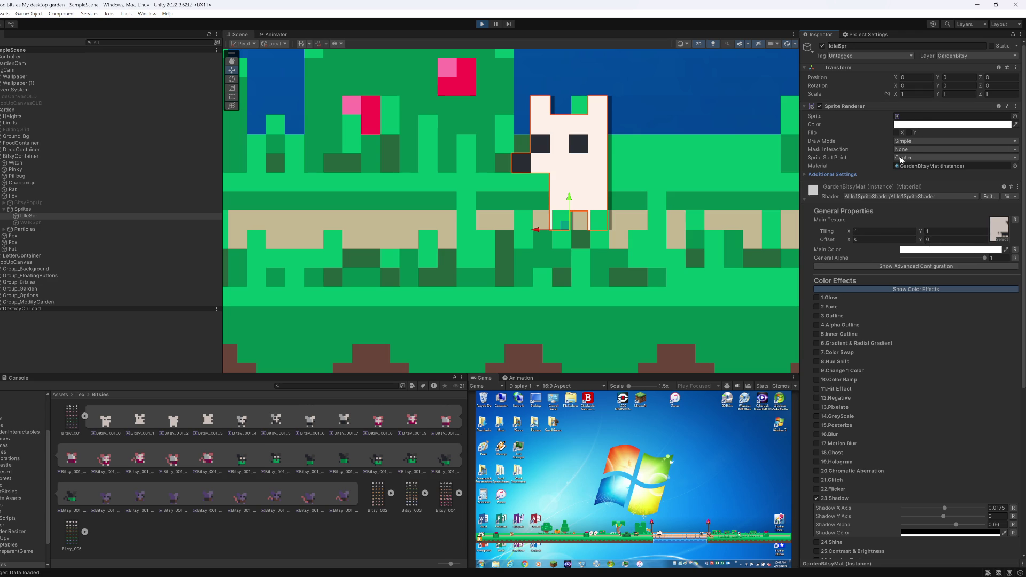
# Step: Open and preview the fox's assigned sprite, then show Bitsy_001's import settings
pyautogui.click(922, 119)
pyautogui.doubleClick(933, 119)
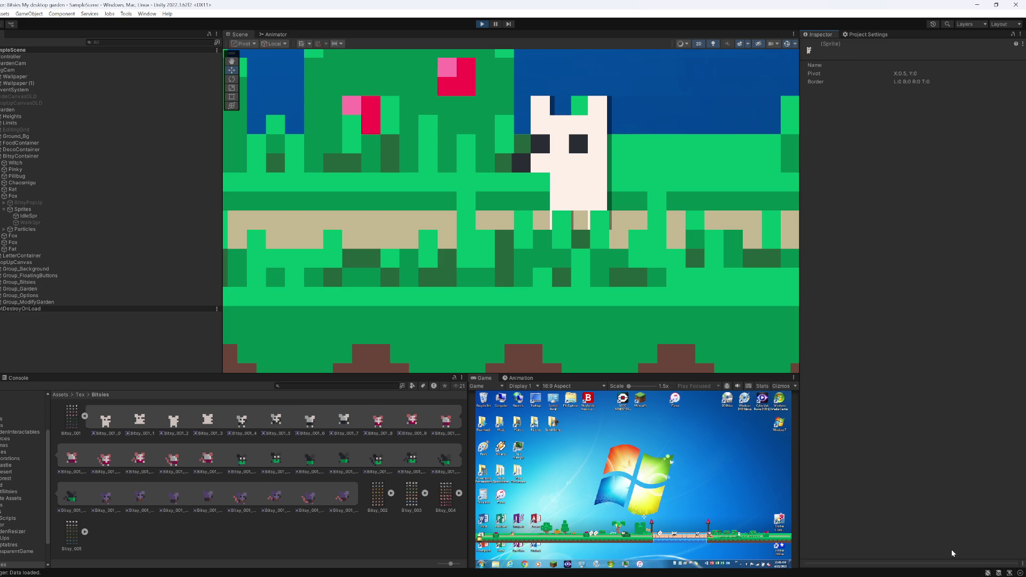
pyautogui.click(912, 566)
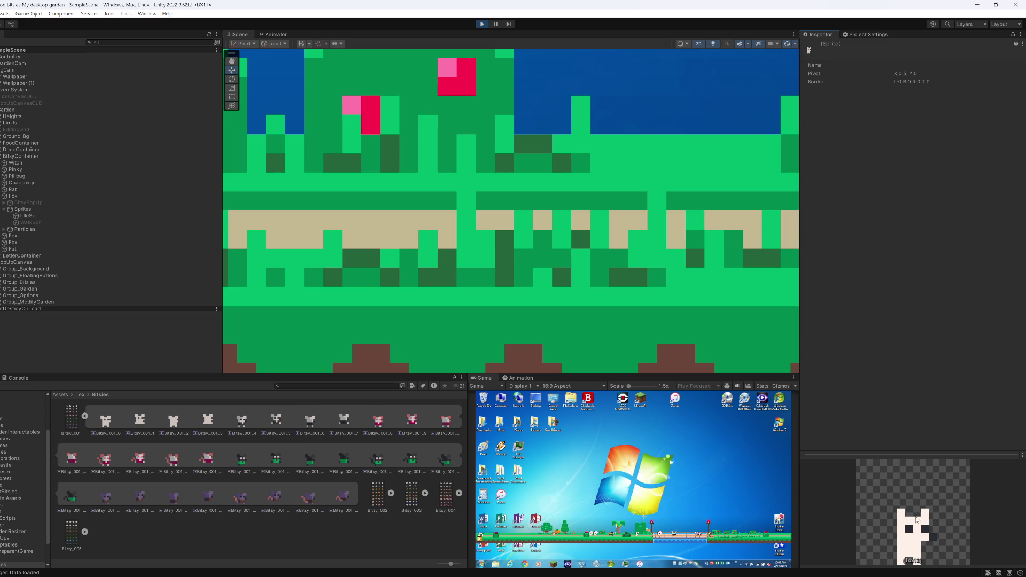
pyautogui.click(68, 417)
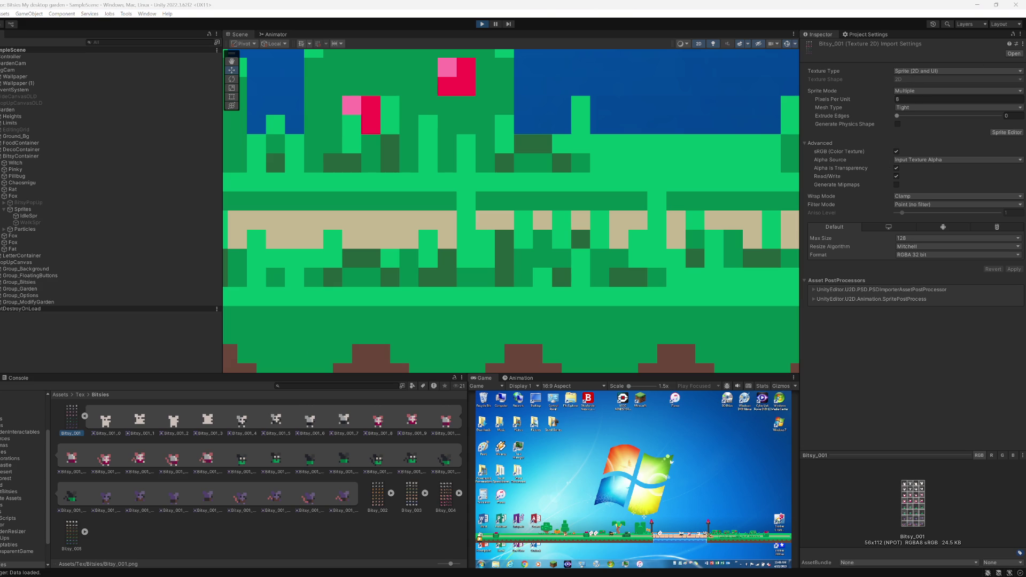
# Step: Tell ChatGPT the import seems broken since other sprites work ('parece que hay algo de la importacion...')
pyautogui.moveTo(518, 567)
pyautogui.click(563, 547)
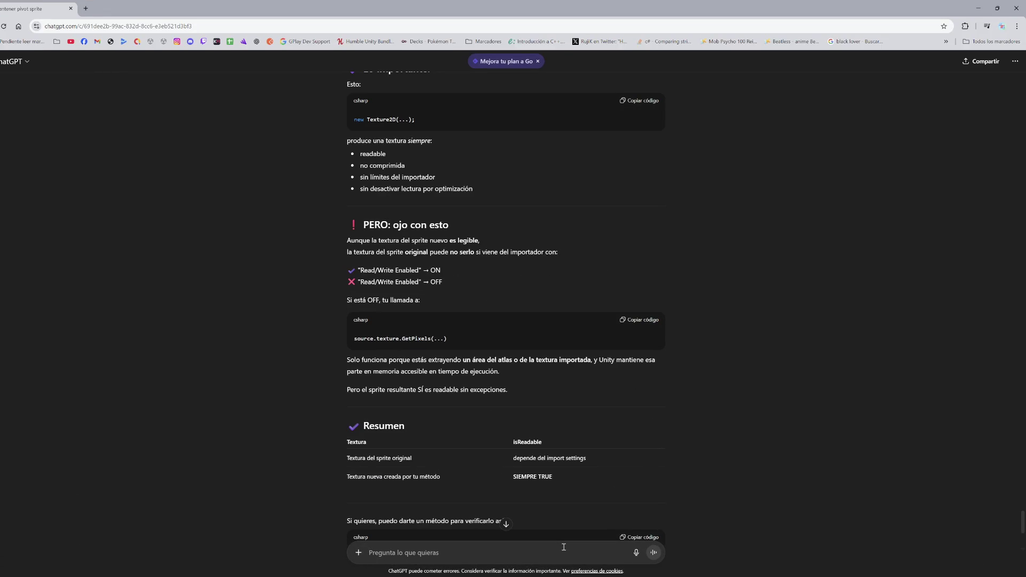
pyautogui.write('parece que hay algo de')
pyautogui.write(' la importacion')
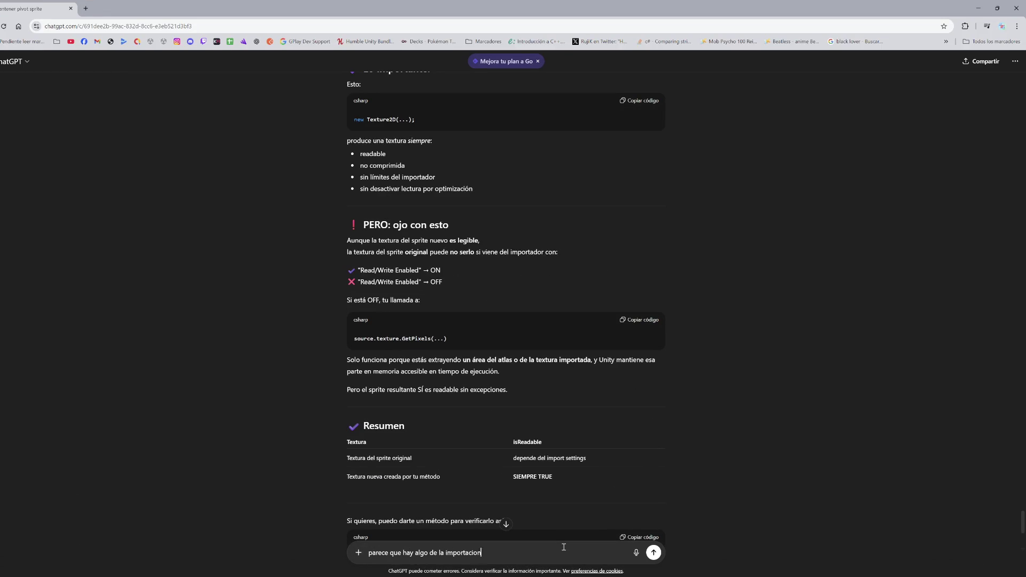
pyautogui.write(' que no funciona, pues si ca')
pyautogui.write('mbio a otro sprite')
pyautogui.write(' de forma manua')
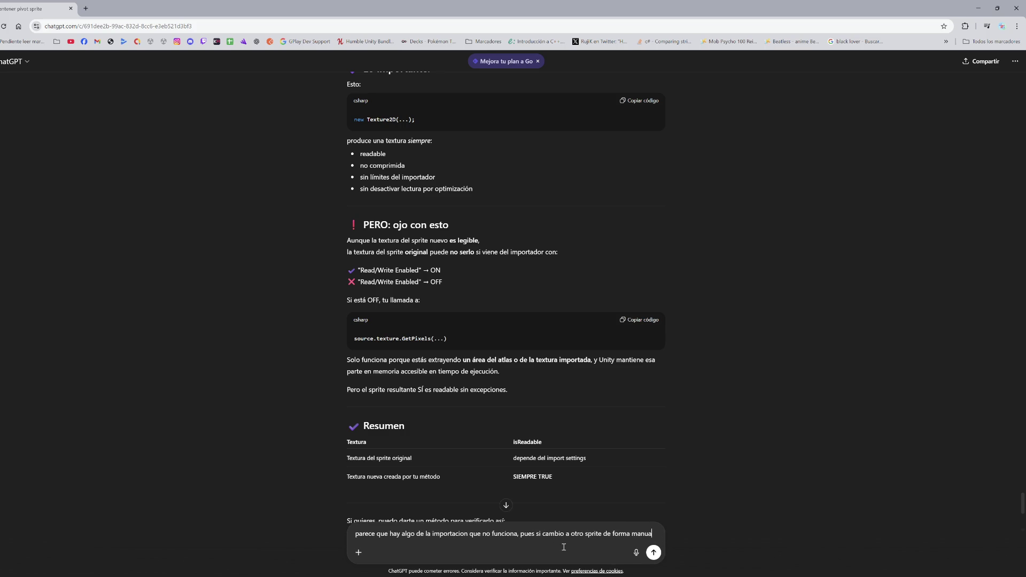
pyautogui.write('l el shader que')
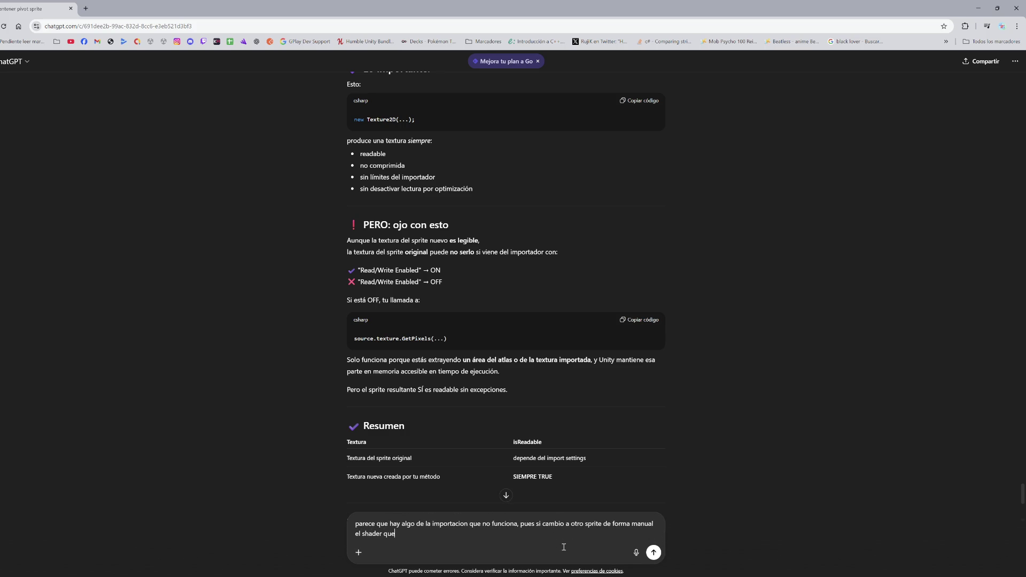
pyautogui.write(' utilizo funciona bie')
pyautogui.press('Return')
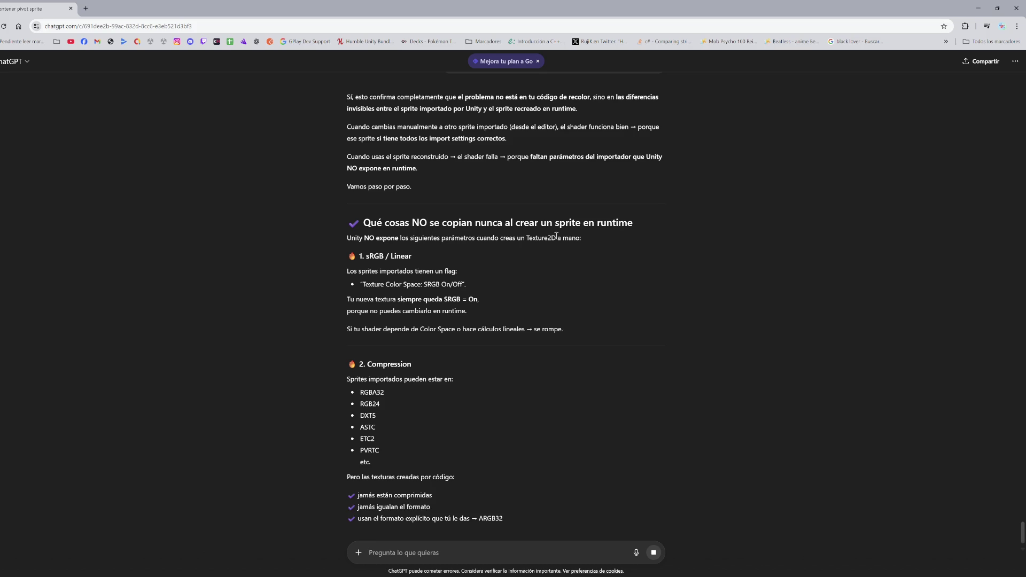
# Step: Read ChatGPT's reply on sRGB/Linear and compression differences for runtime-created sprites
pyautogui.moveTo(362, 256); pyautogui.dragTo(422, 261)
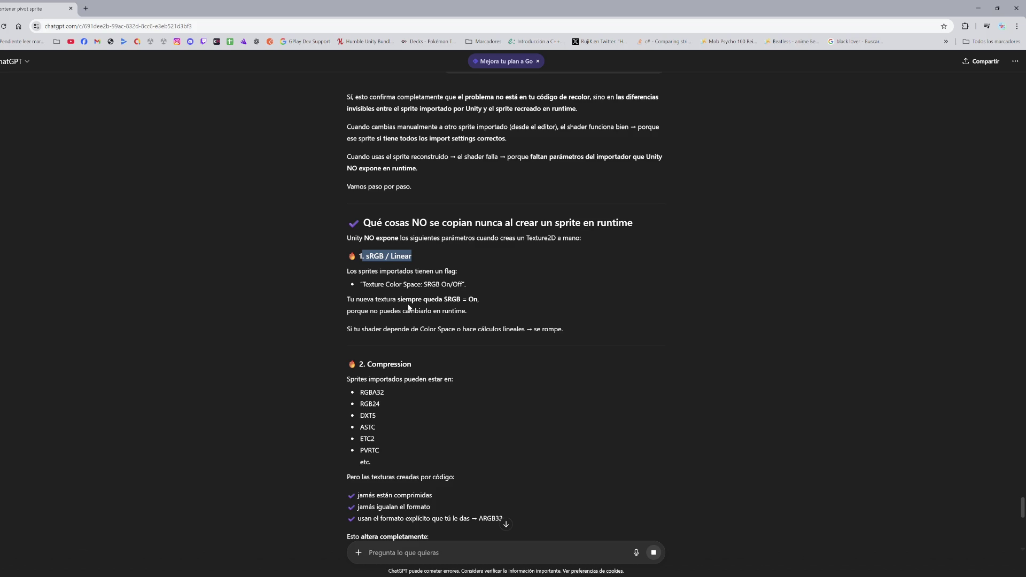
pyautogui.scroll(-2, 409, 305)
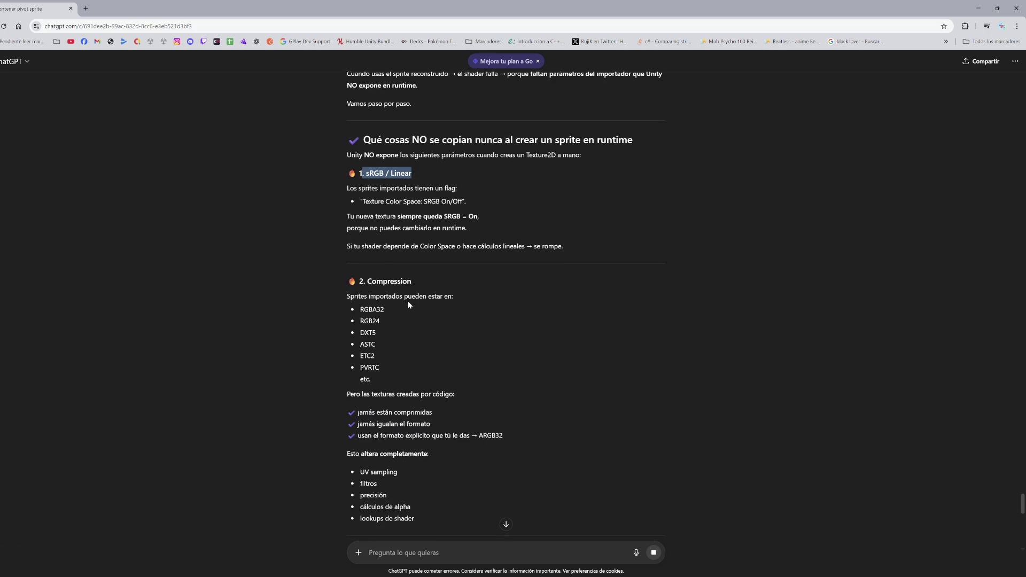
pyautogui.scroll(-3, 409, 300)
pyautogui.scroll(-1, 408, 302)
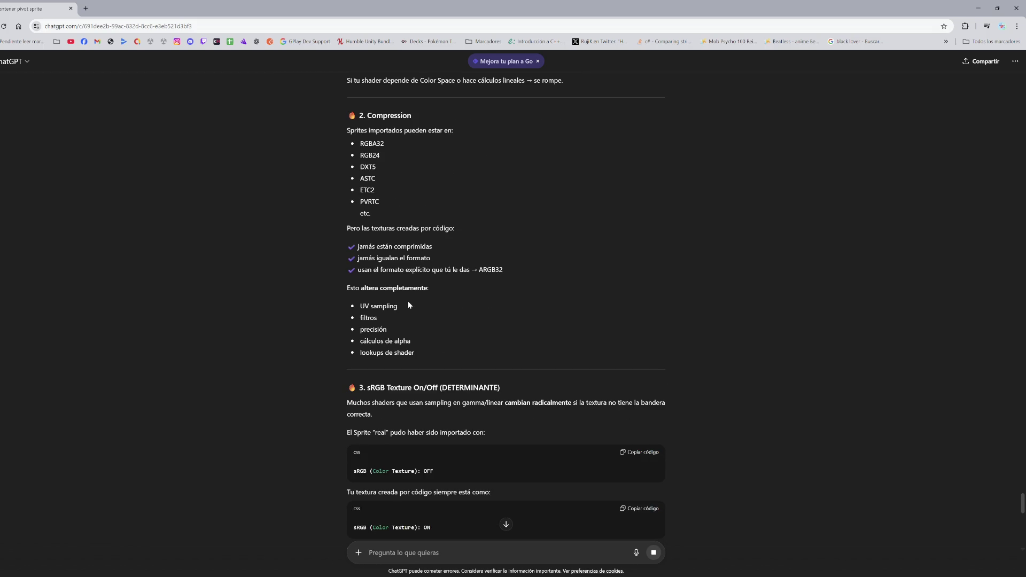
pyautogui.scroll(-2, 408, 302)
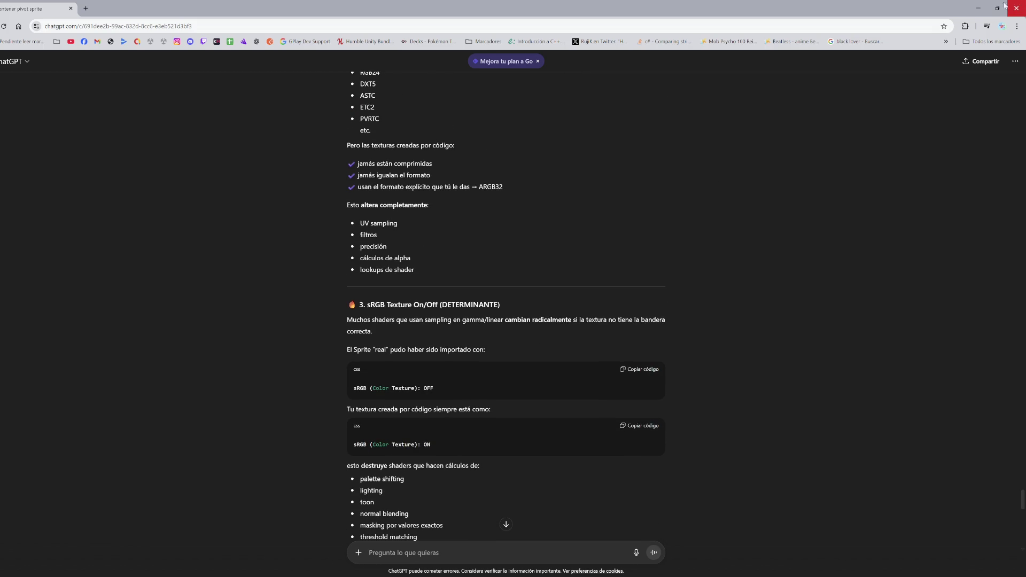
pyautogui.click(978, 8)
# Step: Browse the Bitsy_002, Bitsy_003 and Bitsy_005 sheets' import settings
pyautogui.click(84, 418)
pyautogui.click(101, 418)
pyautogui.click(137, 419)
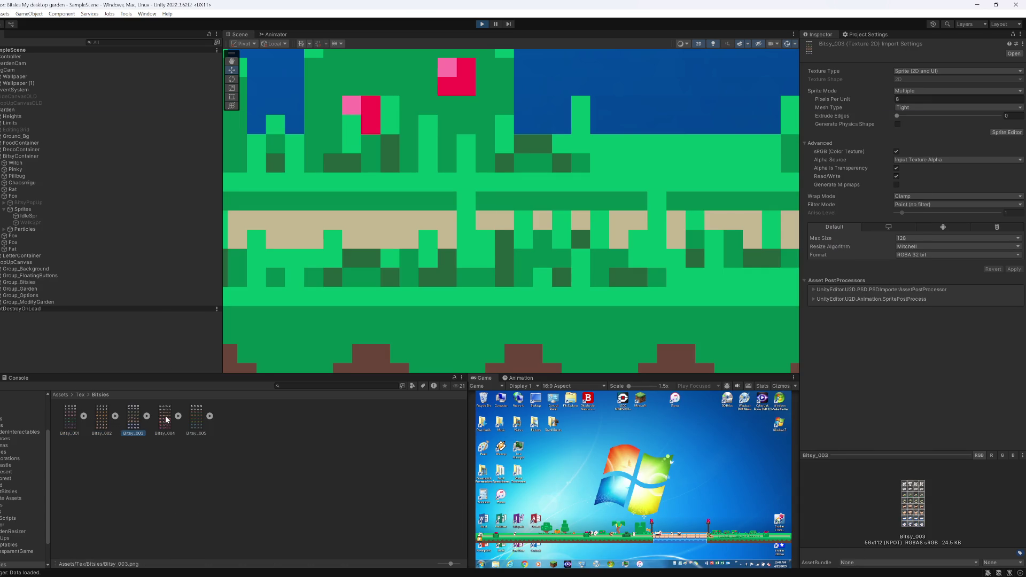
pyautogui.click(193, 417)
# Step: Stop the game and set Bitsy_005's format to Automatic with max size 1024
pyautogui.click(483, 24)
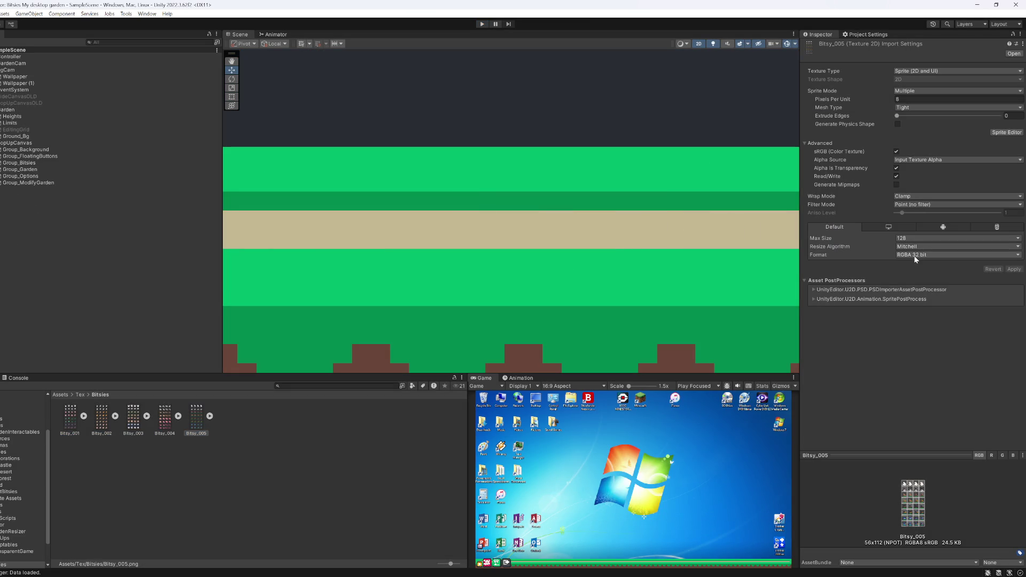
pyautogui.click(919, 255)
pyautogui.click(921, 264)
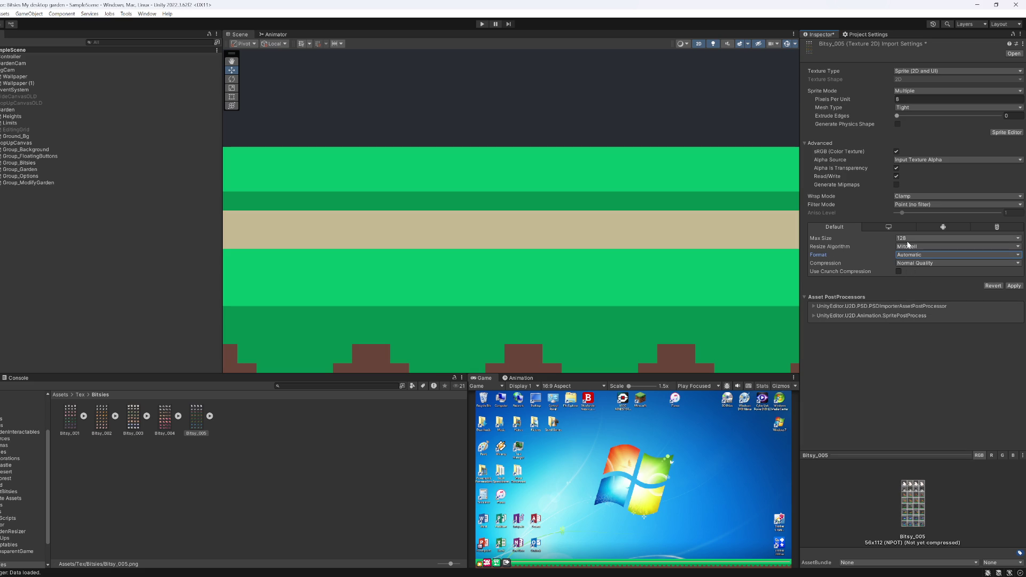
pyautogui.click(906, 239)
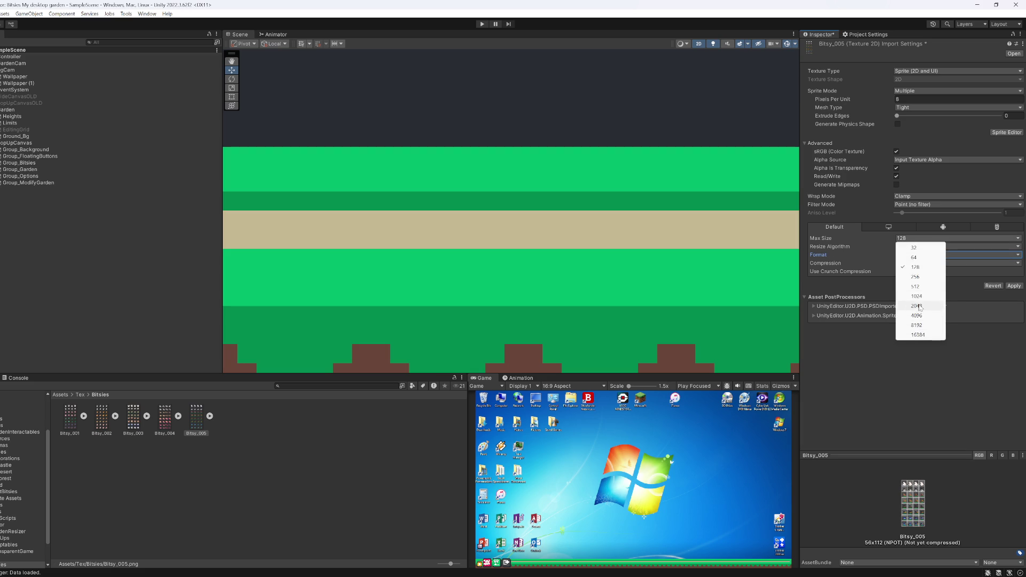
pyautogui.click(917, 297)
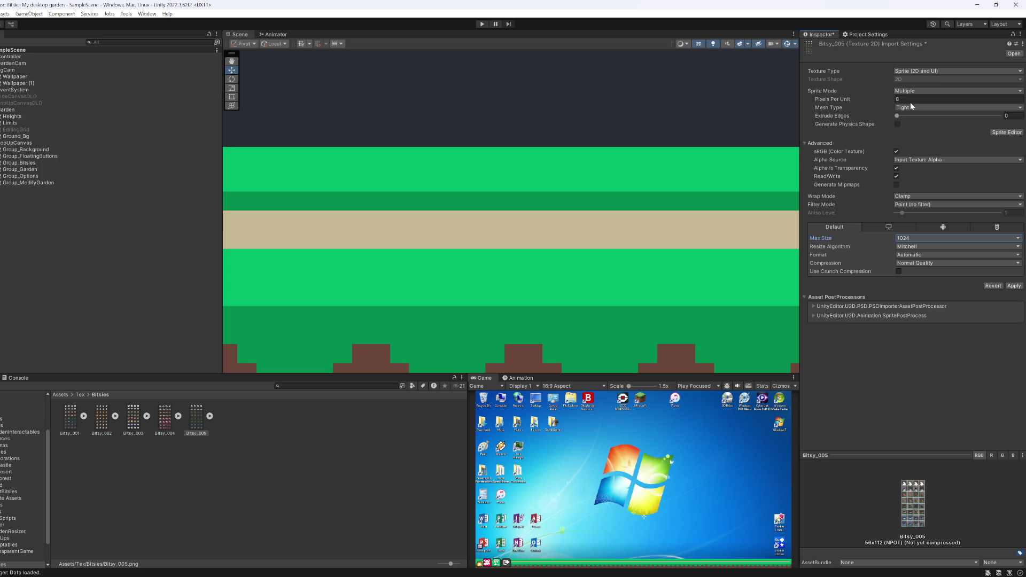
# Step: Turn sRGB off for Bitsy_005, apply the reimport, and start play mode
pyautogui.click(896, 151)
pyautogui.click(896, 152)
pyautogui.click(898, 151)
pyautogui.click(896, 152)
pyautogui.click(1014, 286)
pyautogui.hotkey('shift', 'space')
pyautogui.hotkey('shift', 'space')
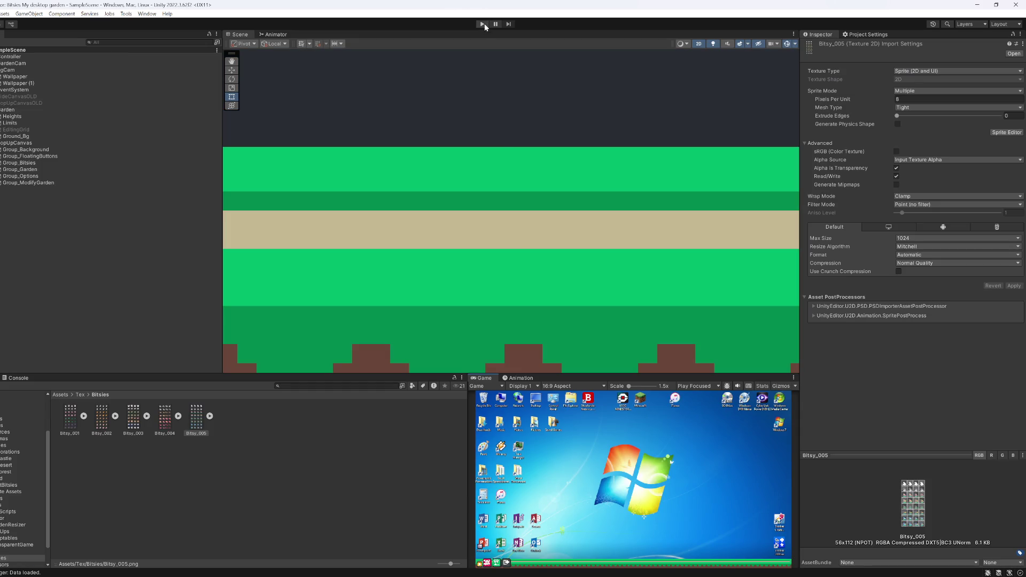
pyautogui.click(483, 24)
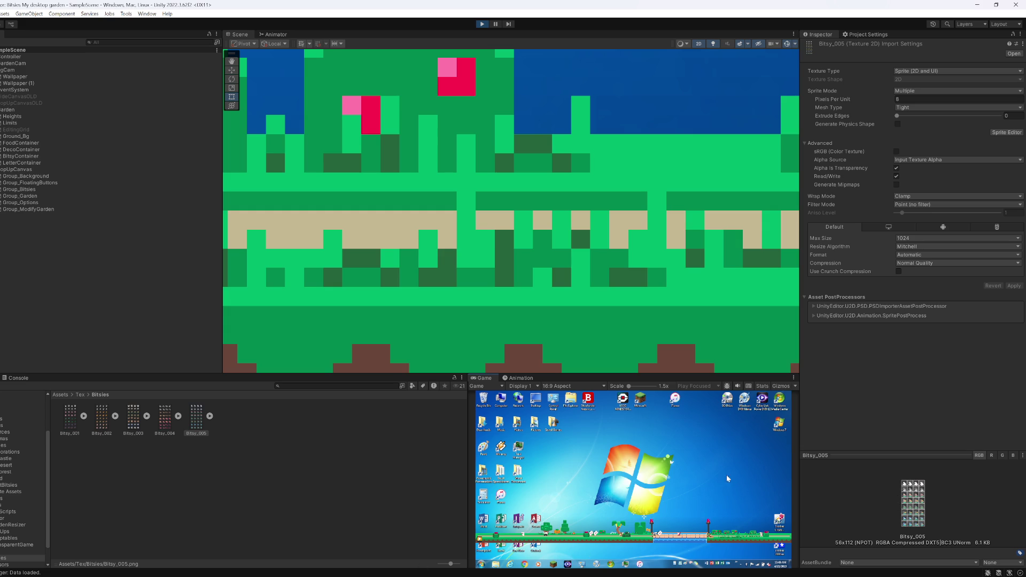
# Step: Pan the scene toward the palm tree and select the Witch under BitsyContainer
pyautogui.moveTo(611, 299)
pyautogui.mouseDown()
pyautogui.moveTo(286, 348)
pyautogui.moveTo(59, 358)
pyautogui.moveTo(793, 337)
pyautogui.mouseUp()
pyautogui.scroll(-10, 419, 296)
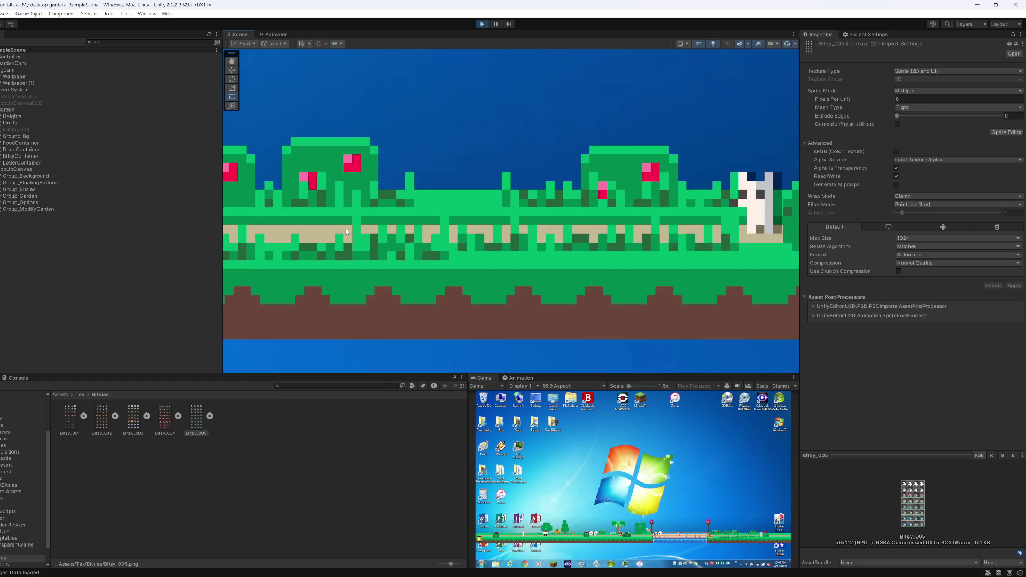
pyautogui.moveTo(291, 229)
pyautogui.mouseDown()
pyautogui.moveTo(481, 240)
pyautogui.moveTo(160, 235)
pyautogui.moveTo(1010, 219)
pyautogui.moveTo(22, 216)
pyautogui.moveTo(820, 212)
pyautogui.moveTo(203, 185)
pyautogui.mouseUp()
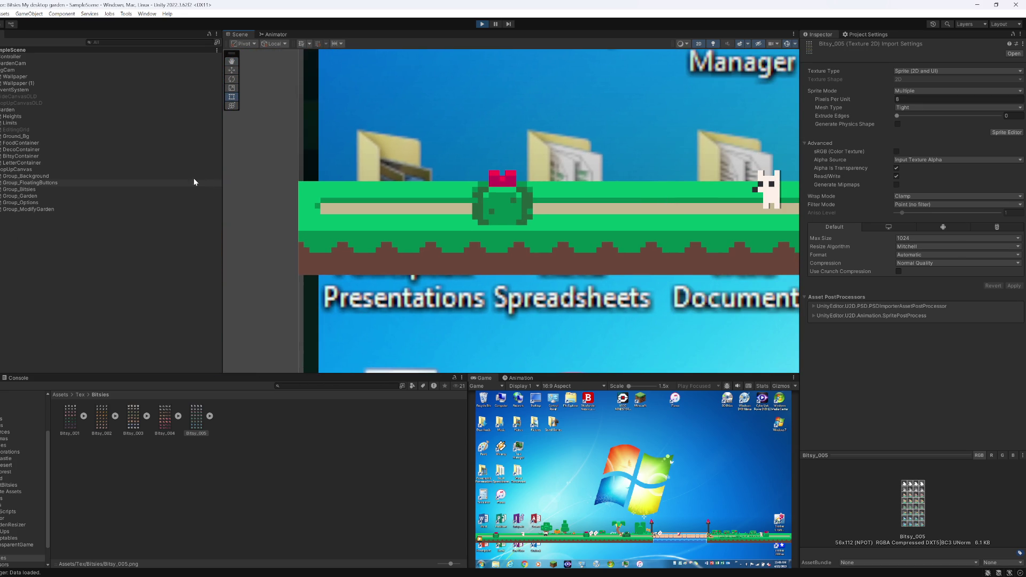
pyautogui.click(36, 156)
pyautogui.press('Right')
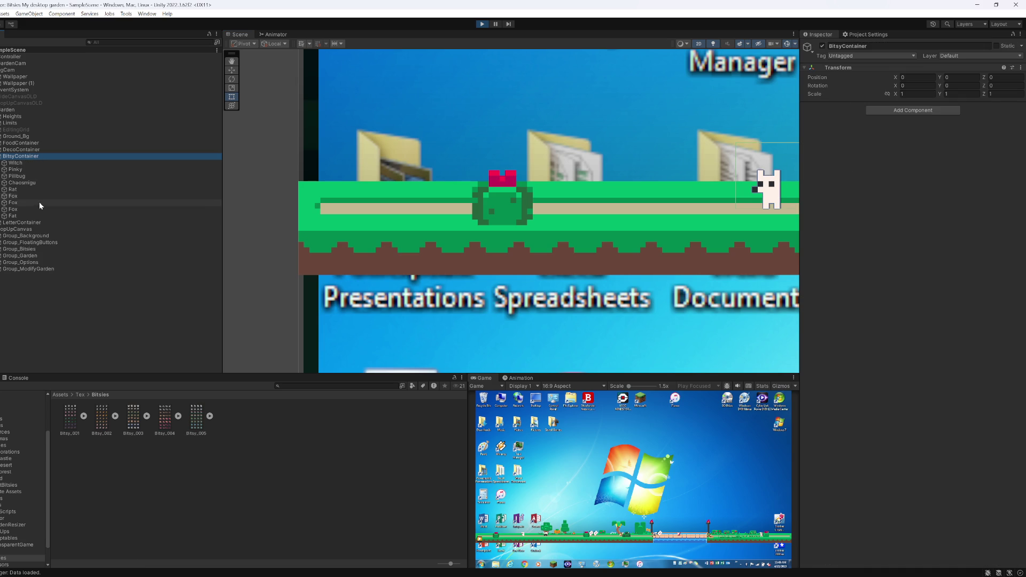
pyautogui.doubleClick(29, 164)
# Step: Move the Witch further left along the path, then select the Fox bitsy
pyautogui.scroll(-5, 458, 233)
pyautogui.press('w')
pyautogui.click(489, 264)
pyautogui.moveTo(489, 264); pyautogui.dragTo(385, 253)
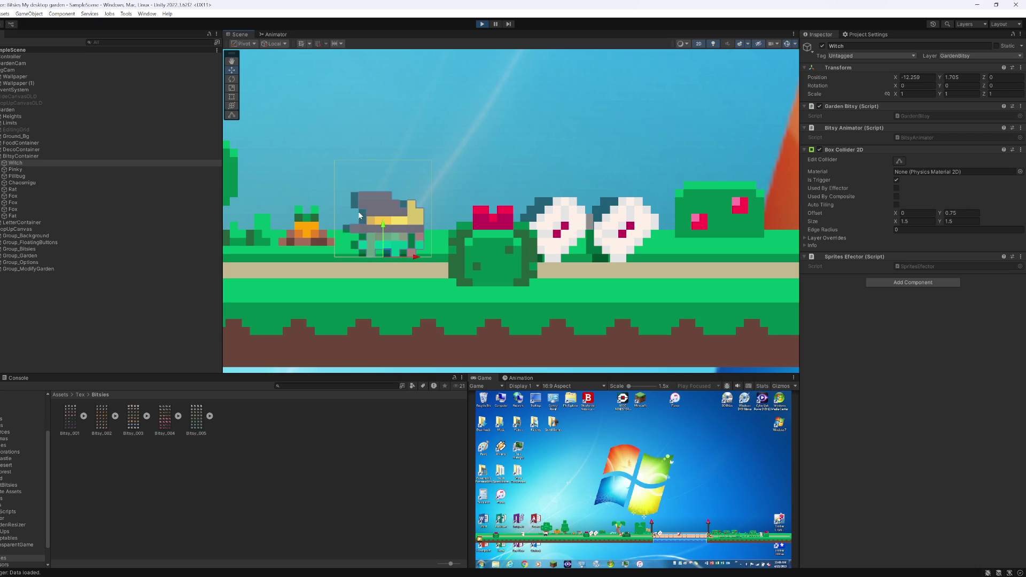
pyautogui.hscroll(5, 694, 241)
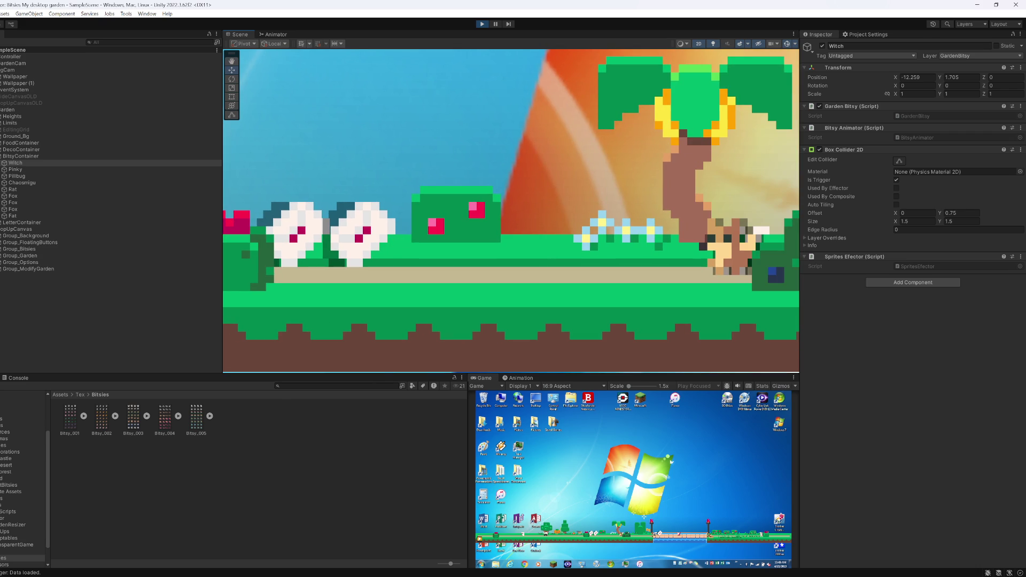
pyautogui.doubleClick(16, 196)
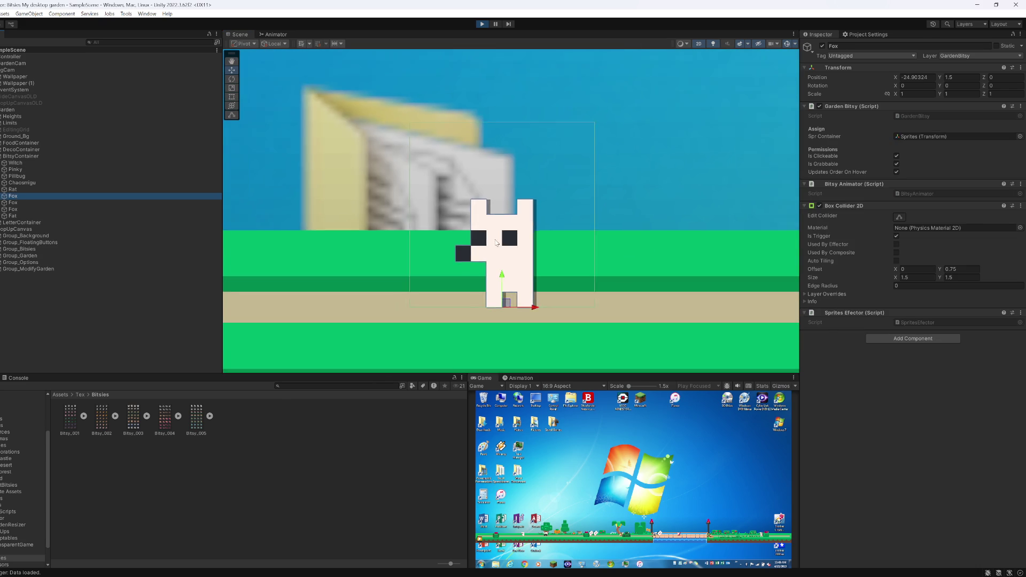
# Step: Assign a Bitsy_005 sub-sprite to the Fox's IdleSpr, stop play, and select the Bitsy_005 sheet
pyautogui.click(935, 137)
pyautogui.click(4, 210)
pyautogui.click(28, 215)
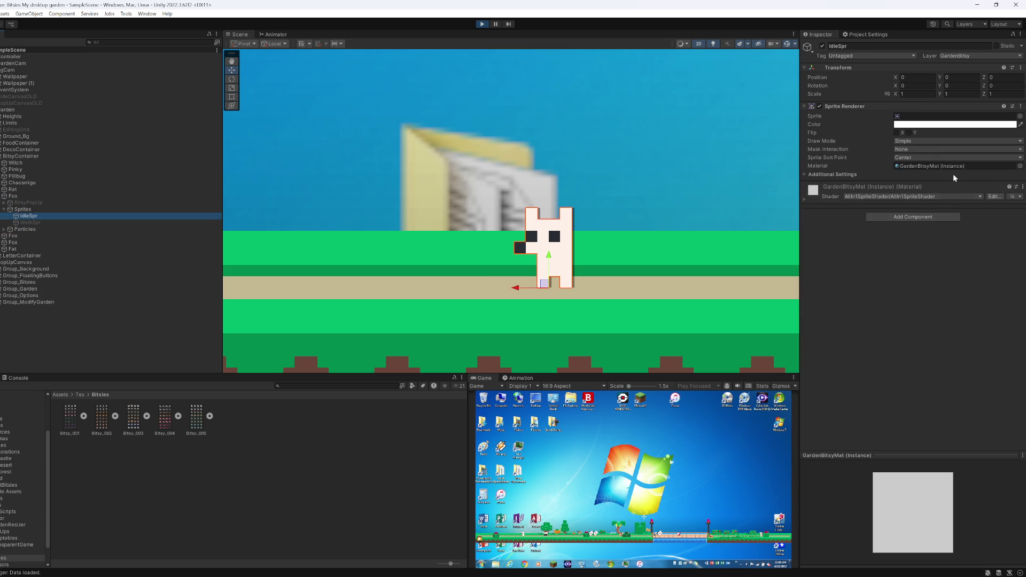
pyautogui.click(209, 416)
pyautogui.moveTo(244, 421)
pyautogui.mouseDown()
pyautogui.moveTo(922, 107)
pyautogui.moveTo(919, 117)
pyautogui.mouseUp()
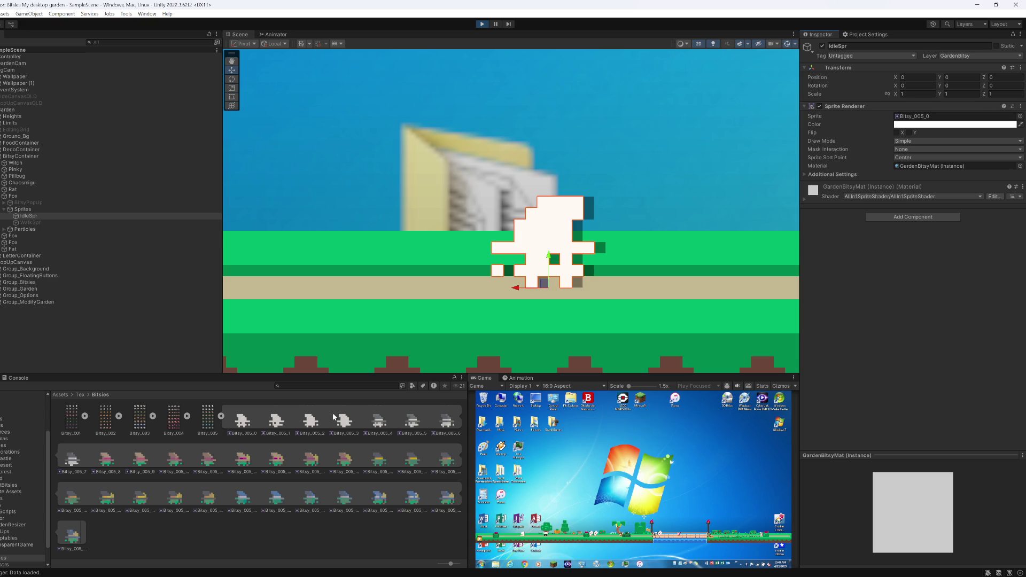
pyautogui.click(482, 25)
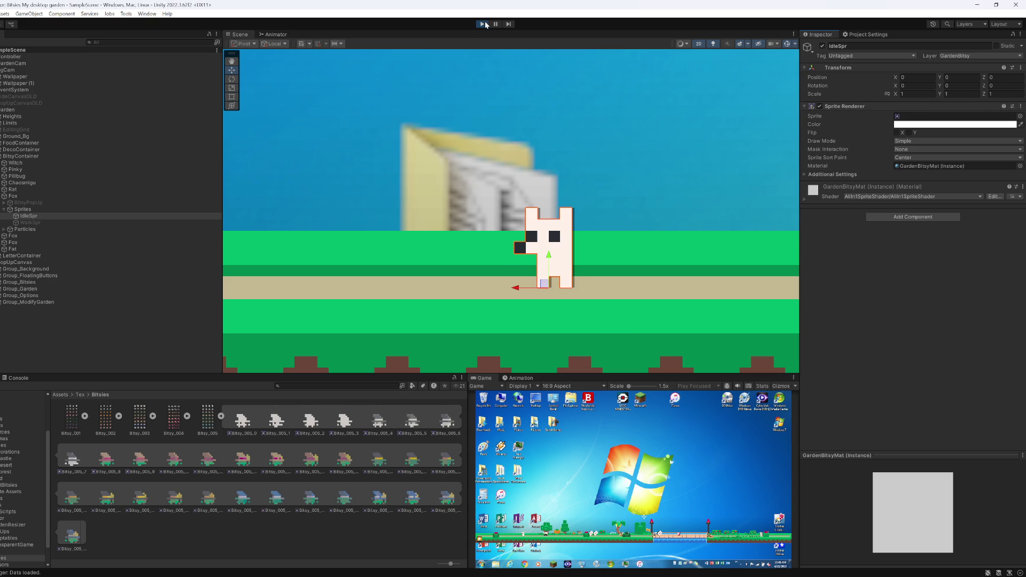
pyautogui.click(207, 419)
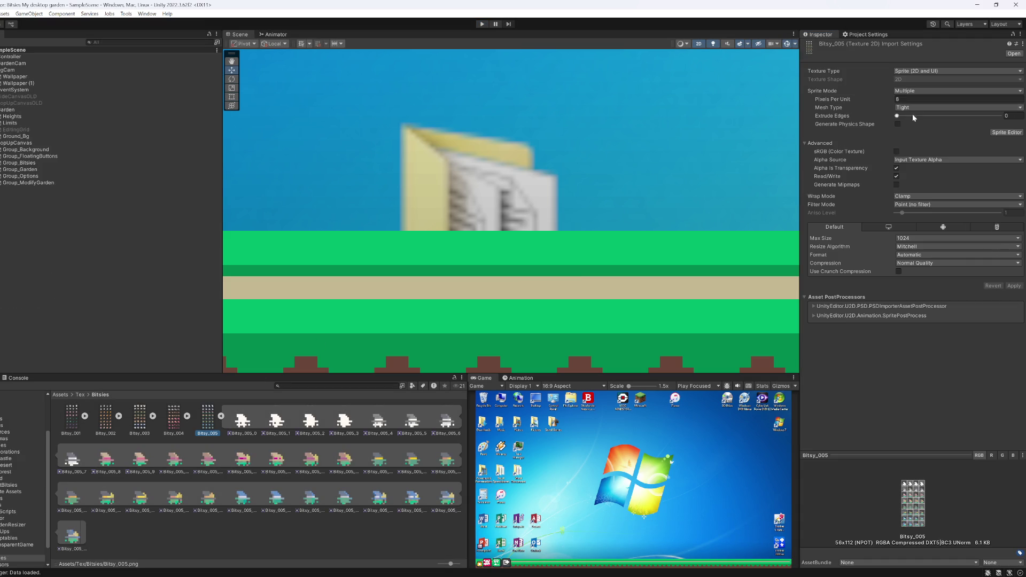
# Step: Apply Max Size 128, RGBA 32 bit, sRGB on and Full Rect mesh to Bitsy_005, then play
pyautogui.click(911, 240)
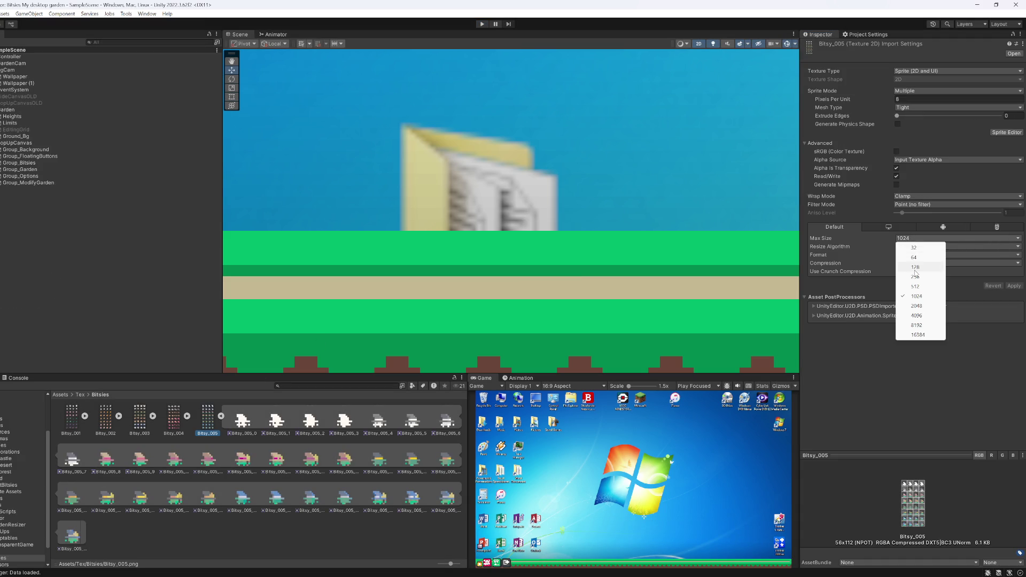
pyautogui.click(915, 261)
pyautogui.click(916, 255)
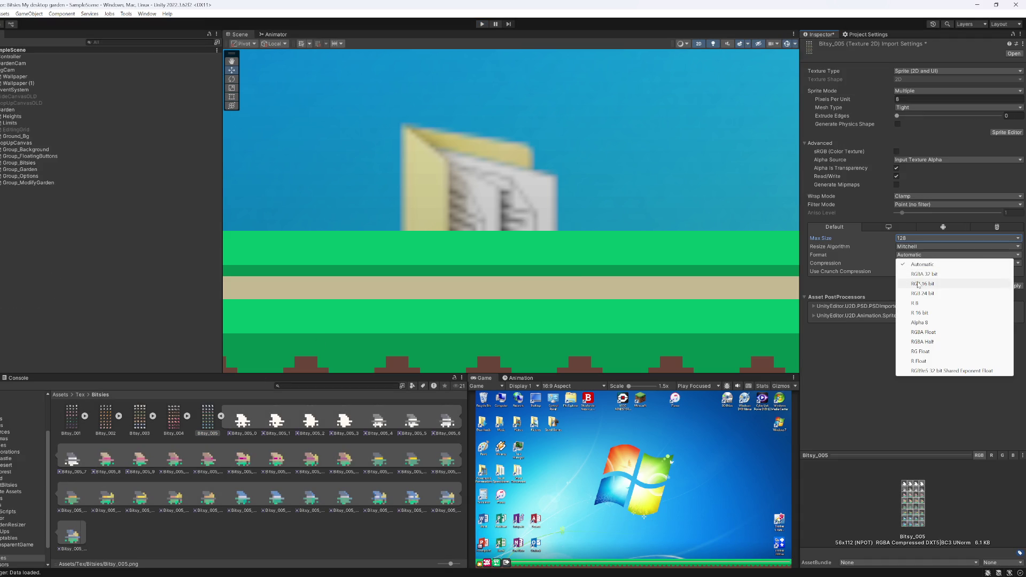
pyautogui.click(919, 274)
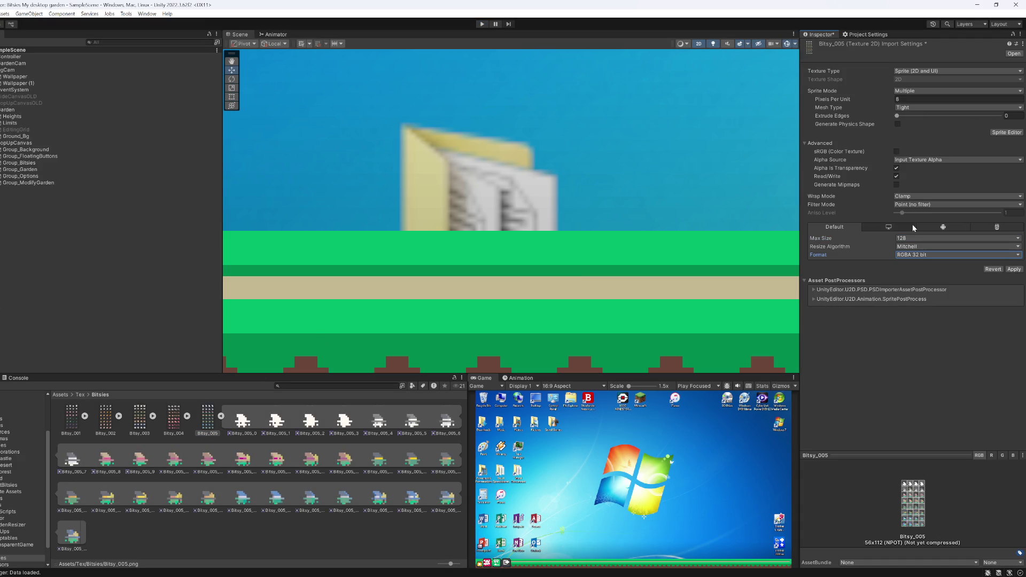
pyautogui.click(897, 152)
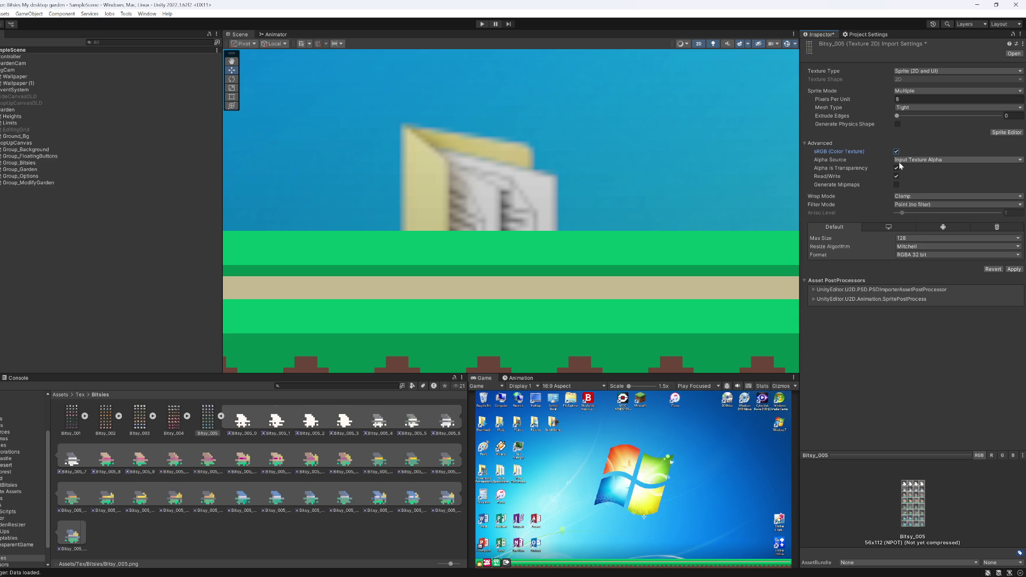
pyautogui.click(903, 99)
pyautogui.click(909, 108)
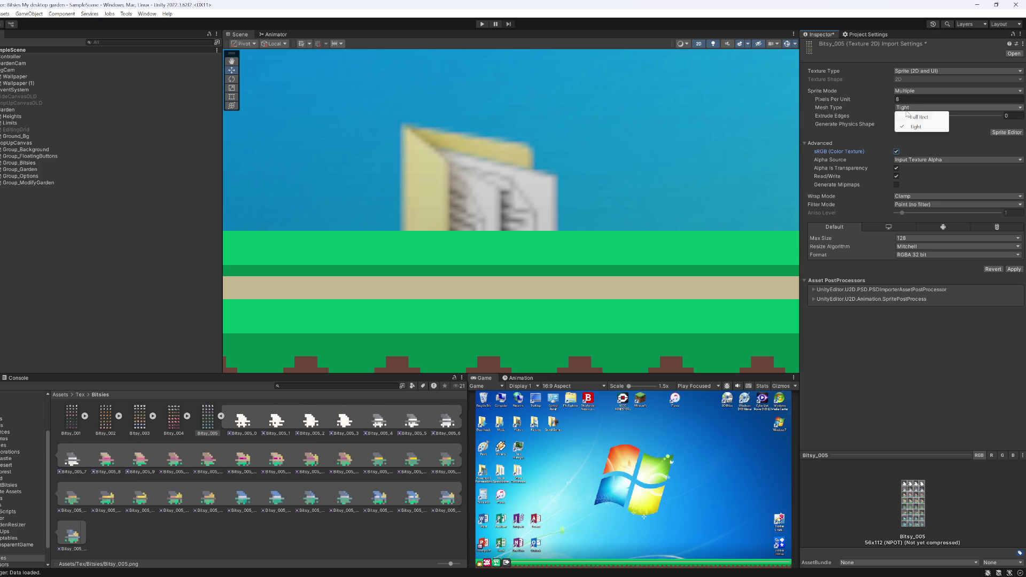
pyautogui.click(909, 114)
pyautogui.click(1014, 270)
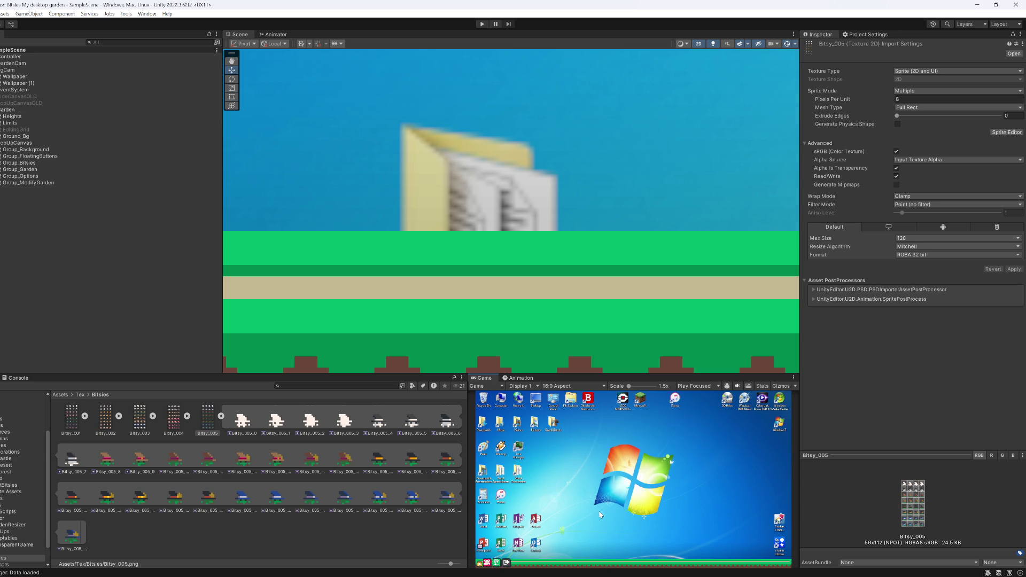
pyautogui.click(482, 23)
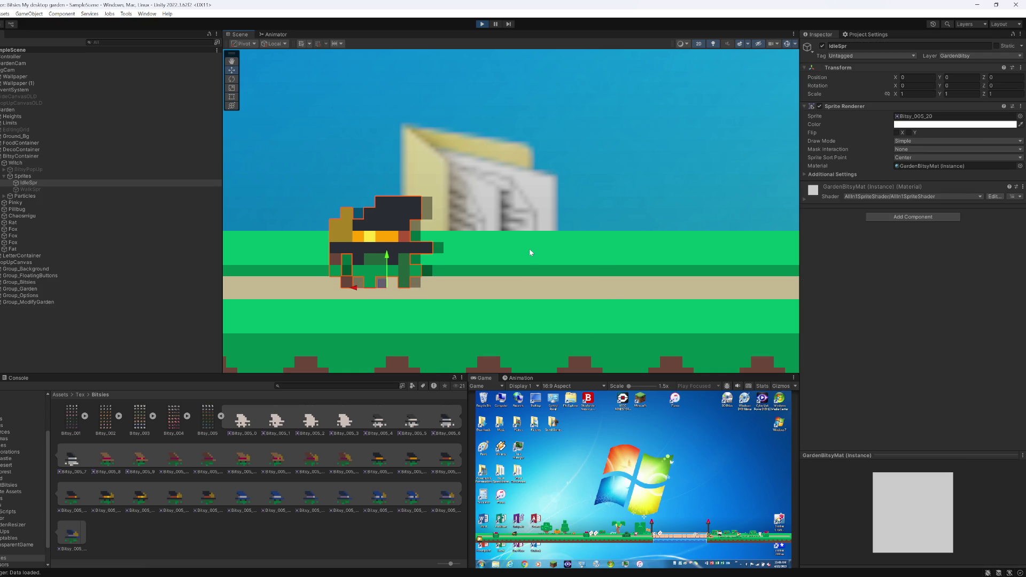
# Step: Stop the game and set Bitsy_005's mesh type back to Tight, applied
pyautogui.click(957, 116)
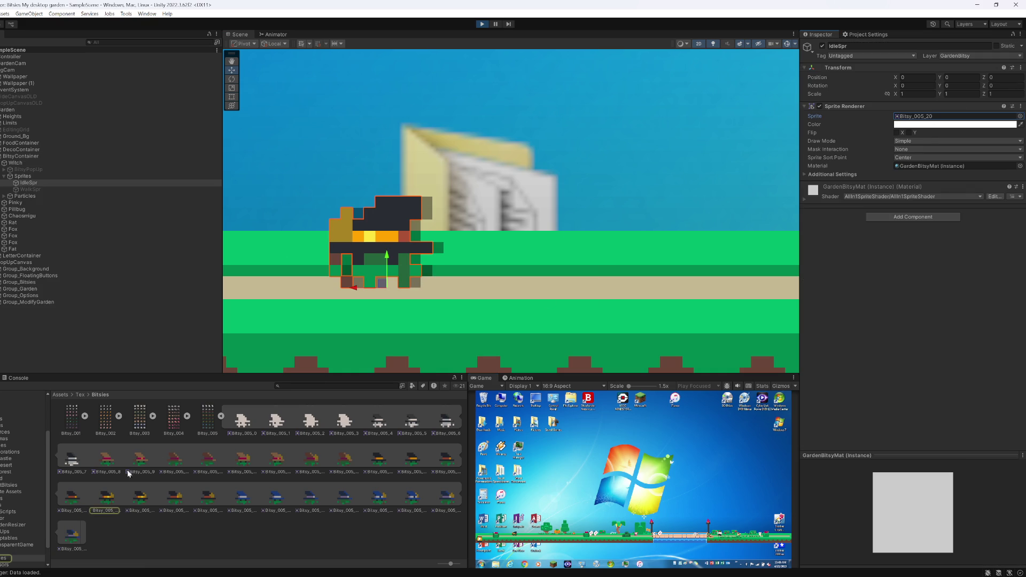
pyautogui.click(207, 421)
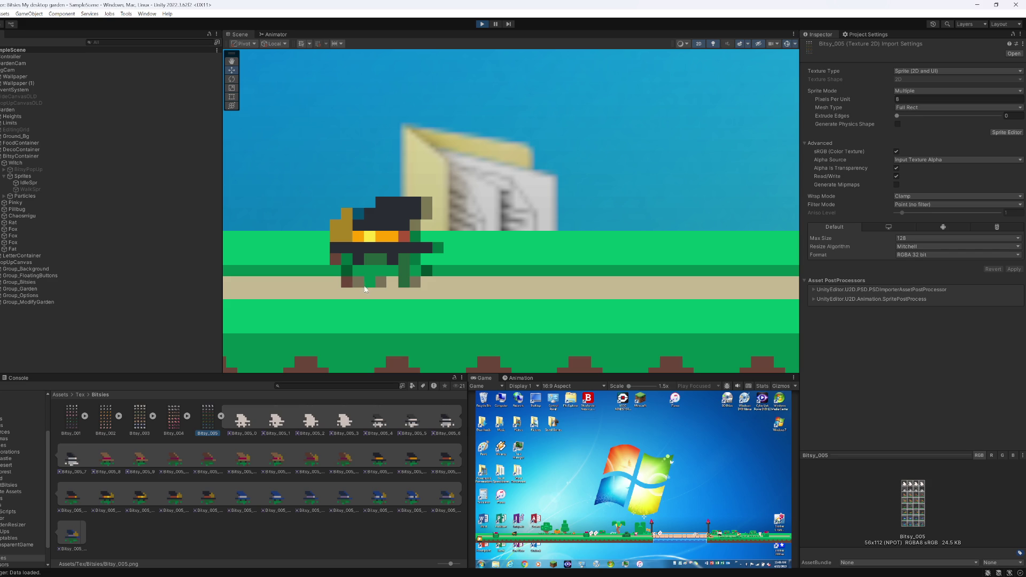
pyautogui.click(483, 24)
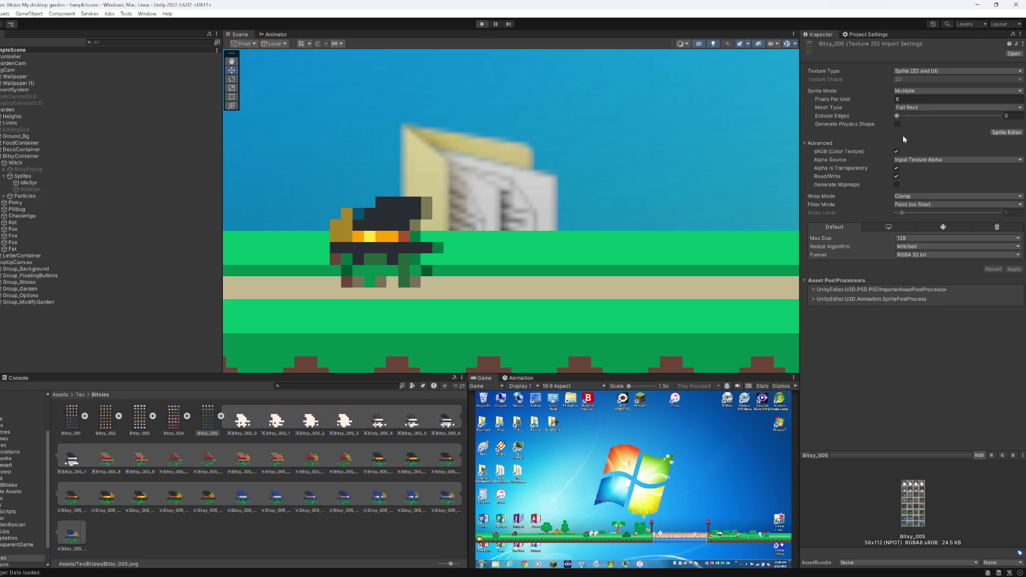
pyautogui.click(915, 108)
pyautogui.click(915, 127)
pyautogui.click(1013, 270)
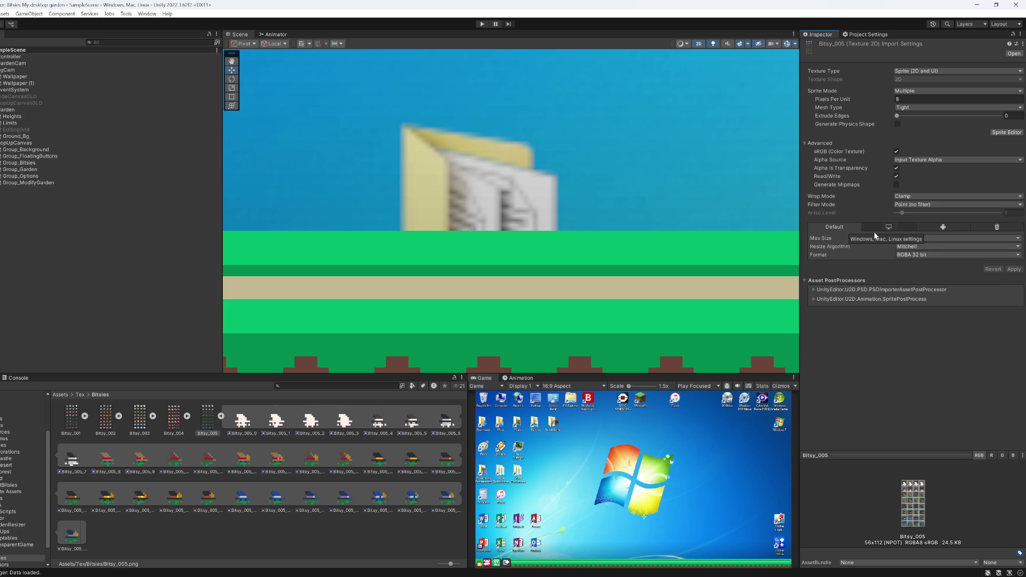
# Step: Review the PSD importer and SpritePostProcess entries under Asset PostProcessors
pyautogui.click(814, 290)
pyautogui.click(814, 290)
pyautogui.click(815, 299)
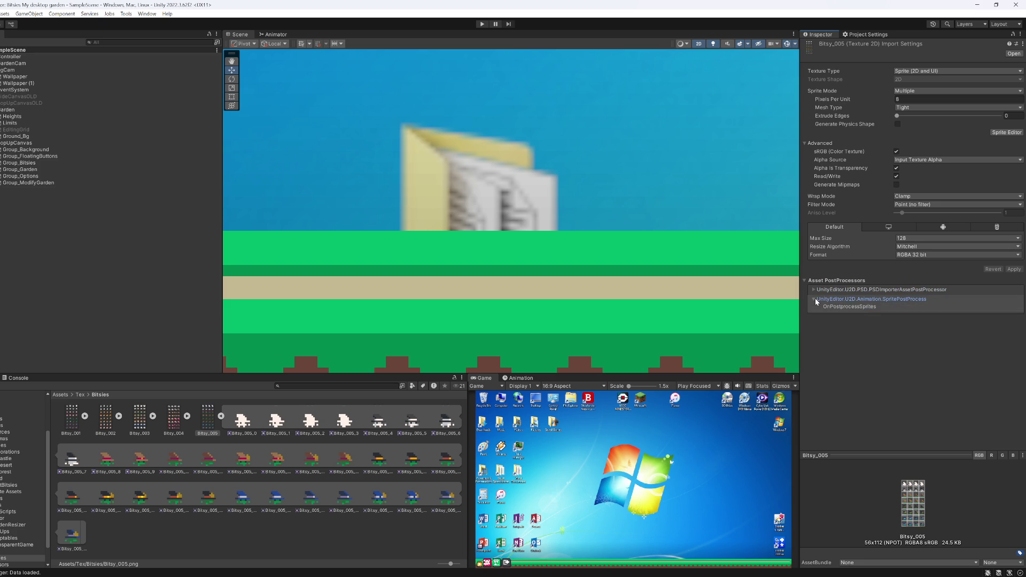
pyautogui.click(815, 299)
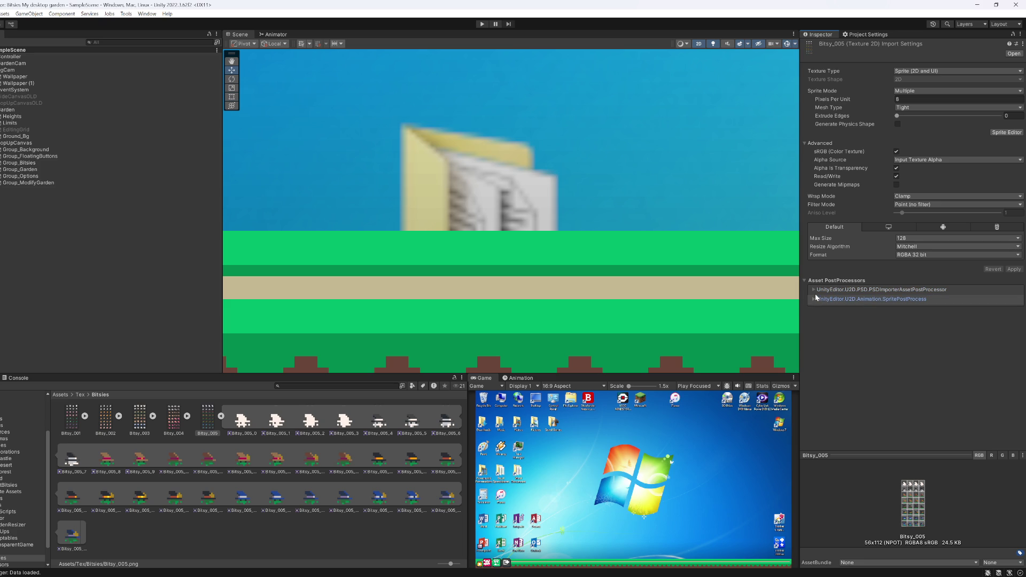
pyautogui.hotkey('alt', 'Tab')
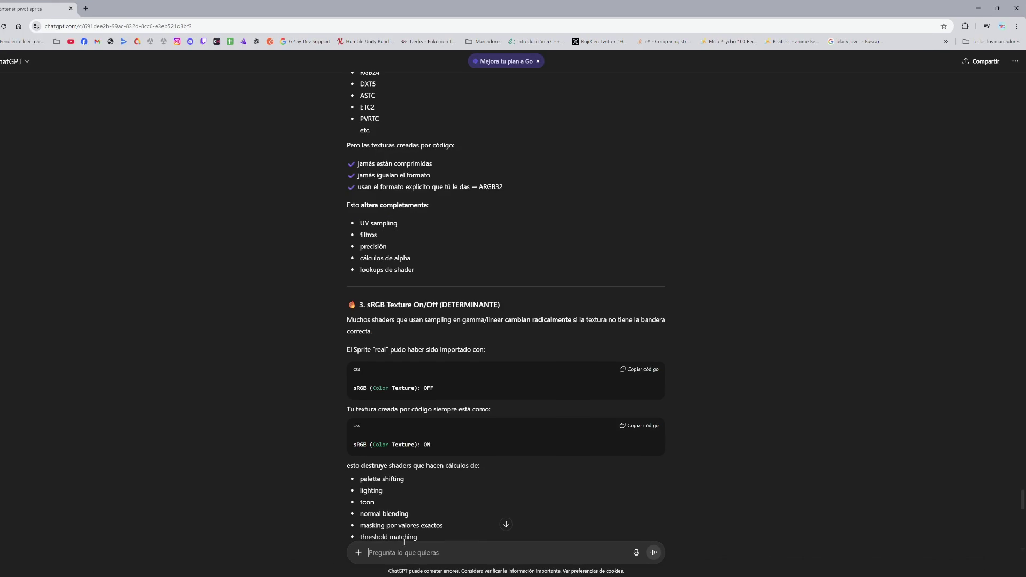
# Step: Ask ChatGPT whether the sprite atlas's asset post processors could be causing the problem
pyautogui.write('Mi sprite atlas')
pyautogui.write(' abajo pone que tiene')
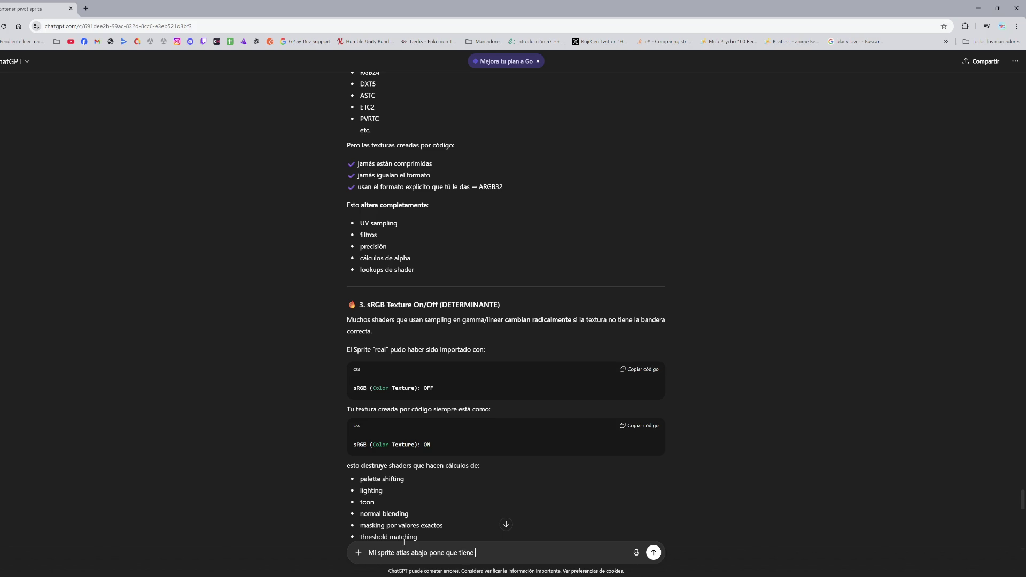
pyautogui.hotkey('alt', 'Tab')
pyautogui.hotkey('alt', 'Tab')
pyautogui.write('asset p')
pyautogui.write('ost processo')
pyautogui.write('rrs')
pyautogui.press('BackSpace')
pyautogui.press('BackSpace')
pyautogui.write('s, puede terner algo que ver')
pyautogui.press('Return')
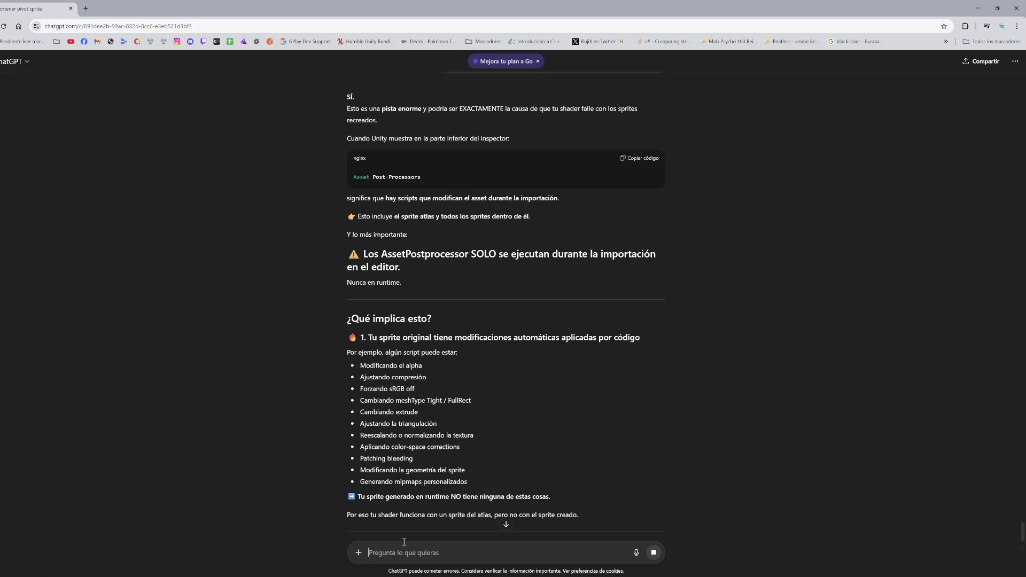
pyautogui.hotkey('alt', 'Tab')
pyautogui.click(1006, 132)
pyautogui.scroll(4, 498, 320)
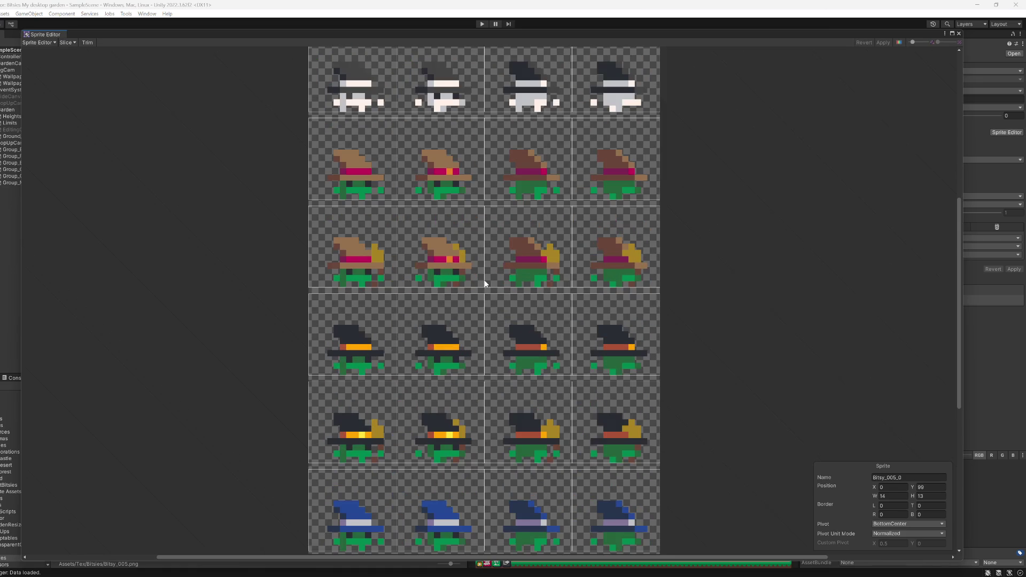
pyautogui.moveTo(476, 234); pyautogui.dragTo(482, 406)
pyautogui.scroll(5, 374, 299)
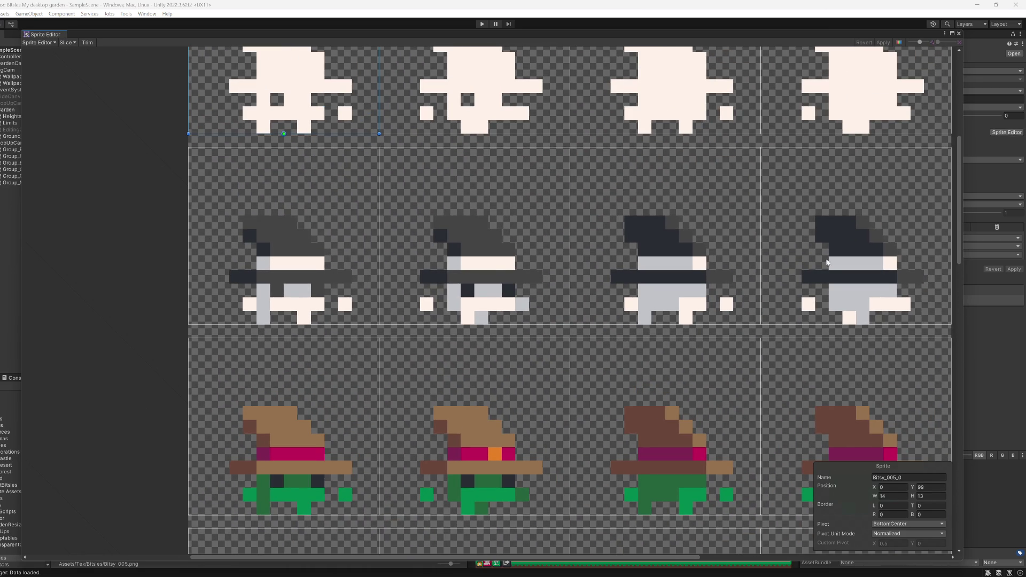
pyautogui.click(270, 263)
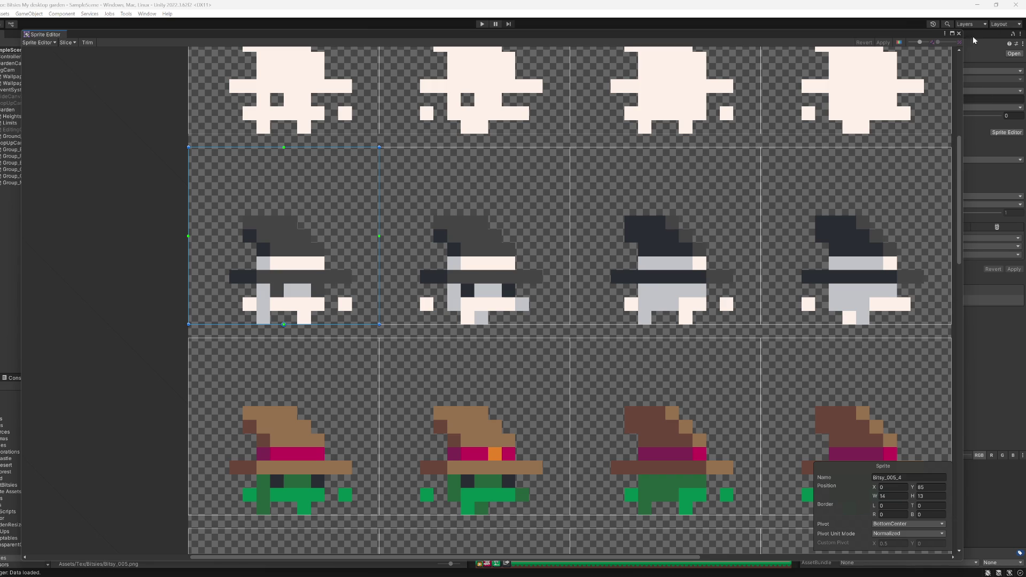
pyautogui.click(959, 33)
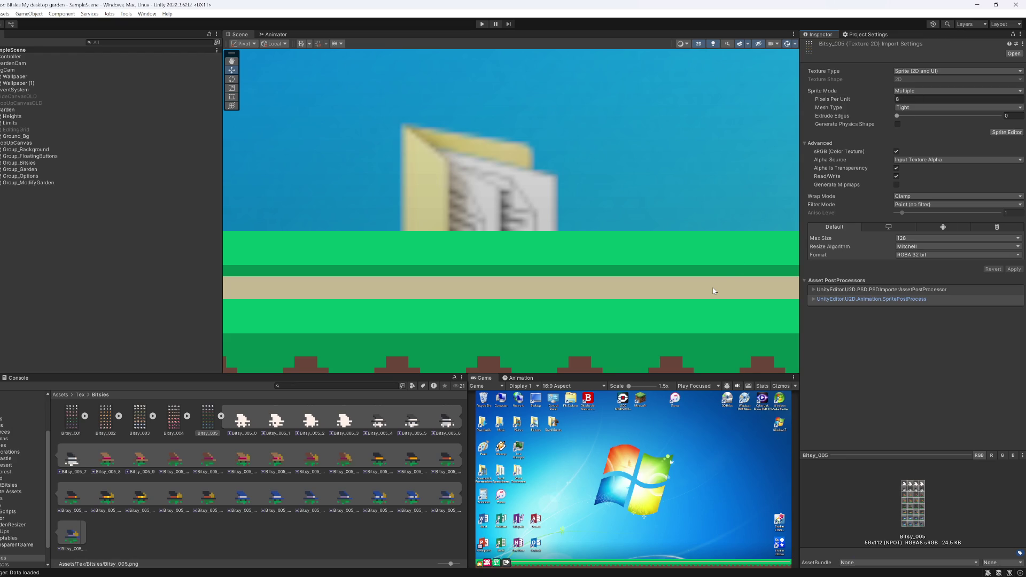
# Step: Read ChatGPT's asset postprocessor explanation, noting that runtime sprites lack that processing
pyautogui.moveTo(572, 572)
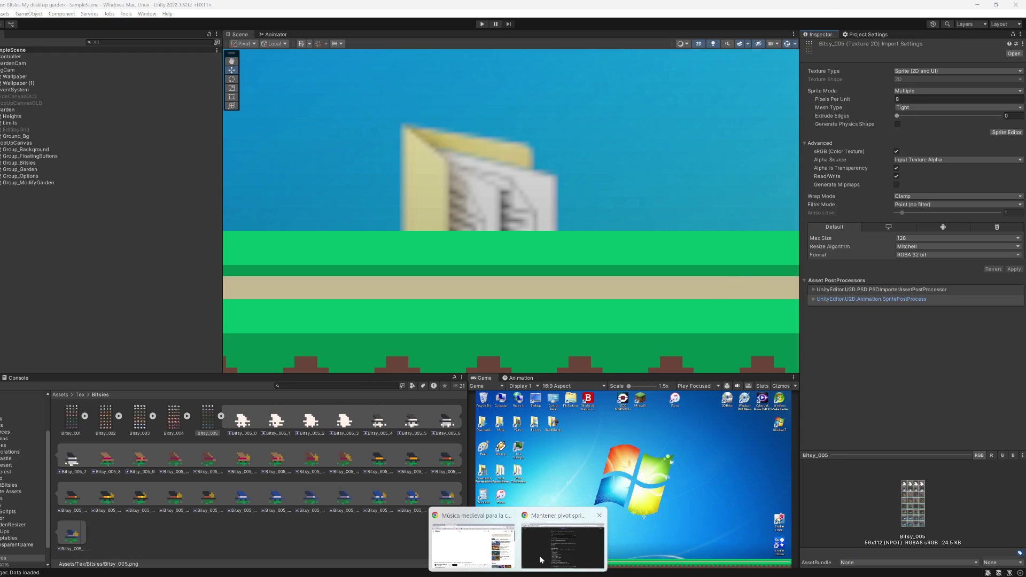
pyautogui.click(567, 540)
pyautogui.scroll(2, 506, 432)
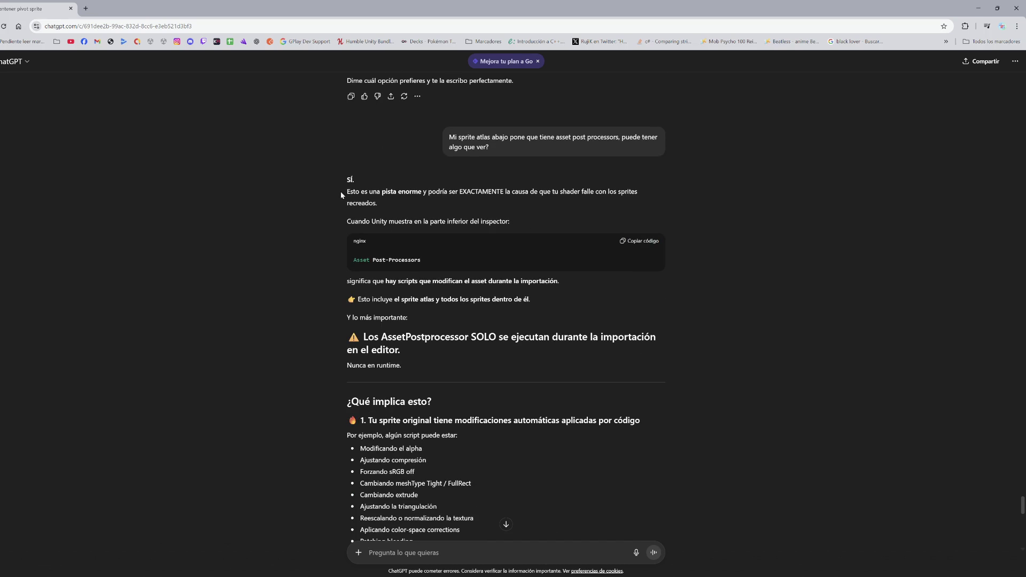
pyautogui.moveTo(348, 192)
pyautogui.mouseDown()
pyautogui.moveTo(534, 198)
pyautogui.moveTo(547, 229)
pyautogui.mouseUp()
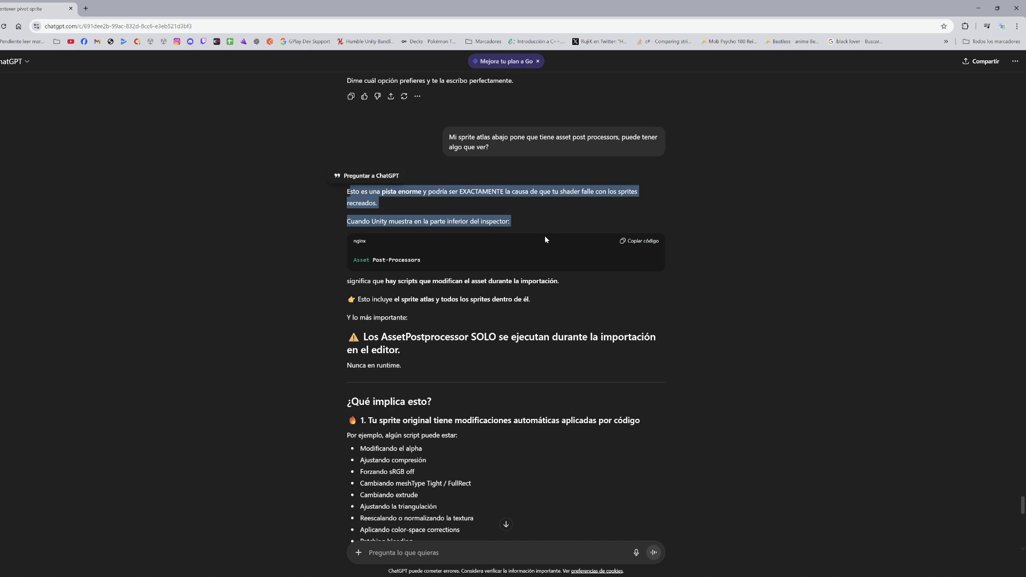
pyautogui.click(495, 295)
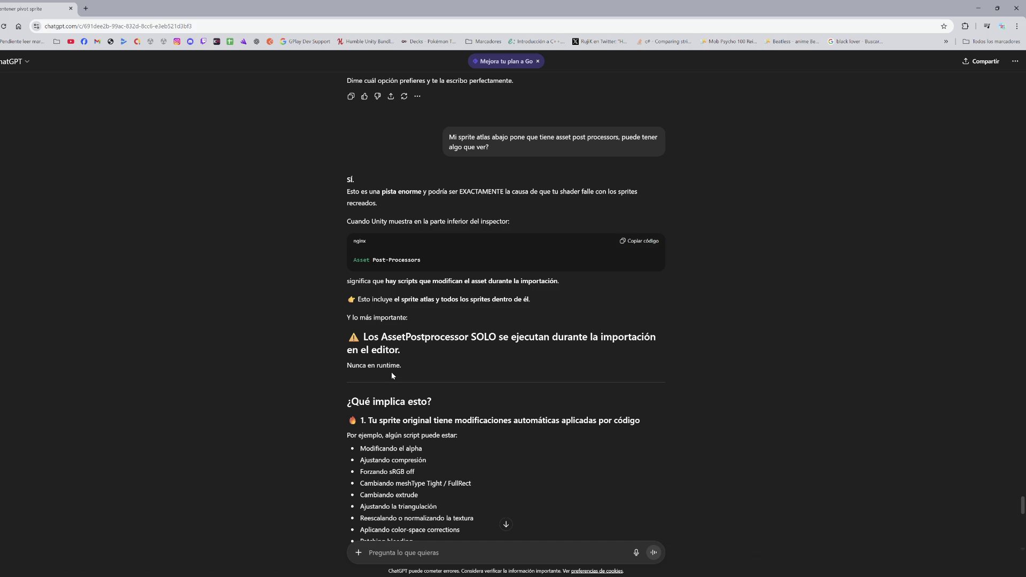
pyautogui.scroll(-2, 391, 376)
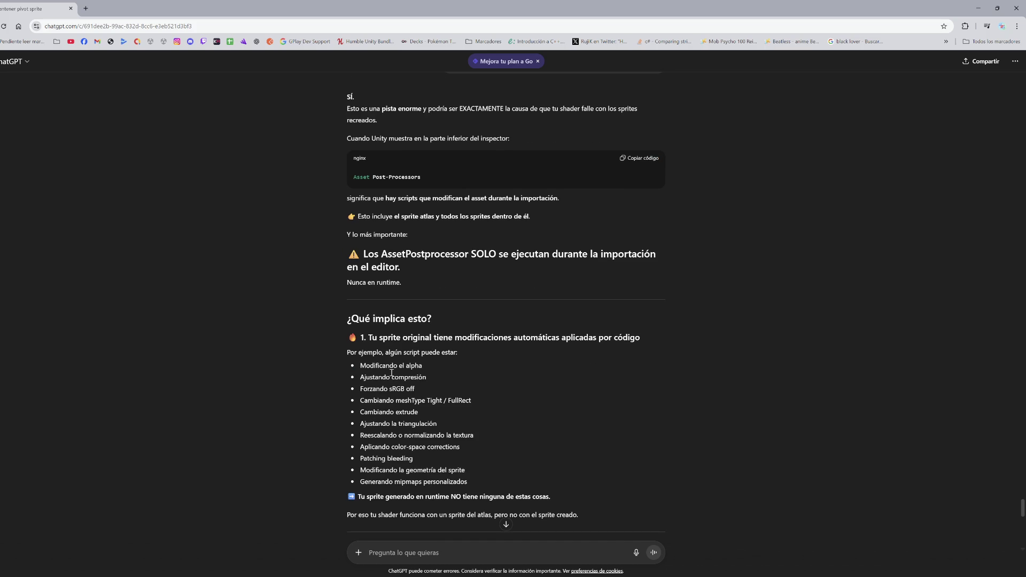
pyautogui.scroll(-2, 392, 373)
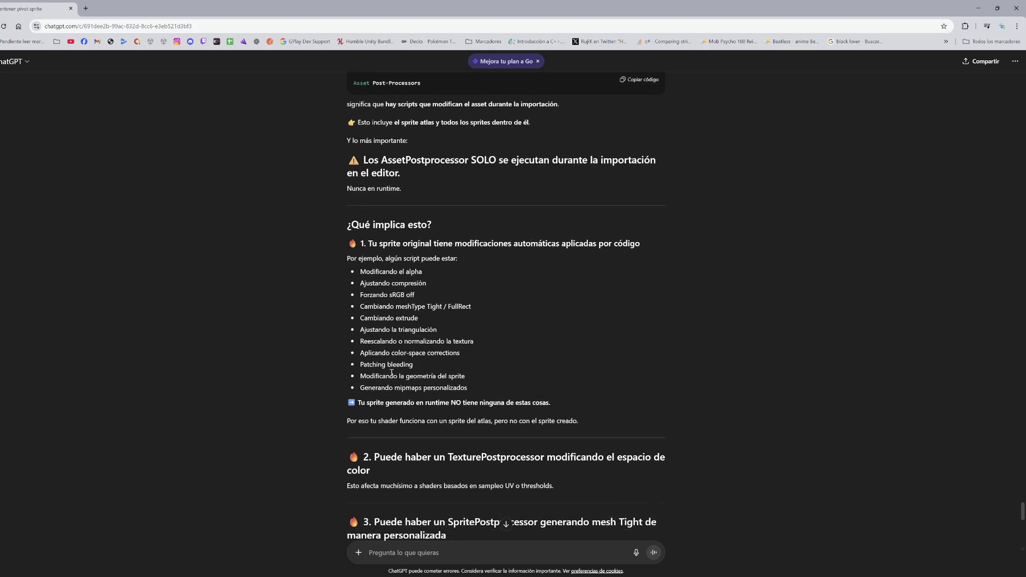
pyautogui.scroll(-2, 392, 373)
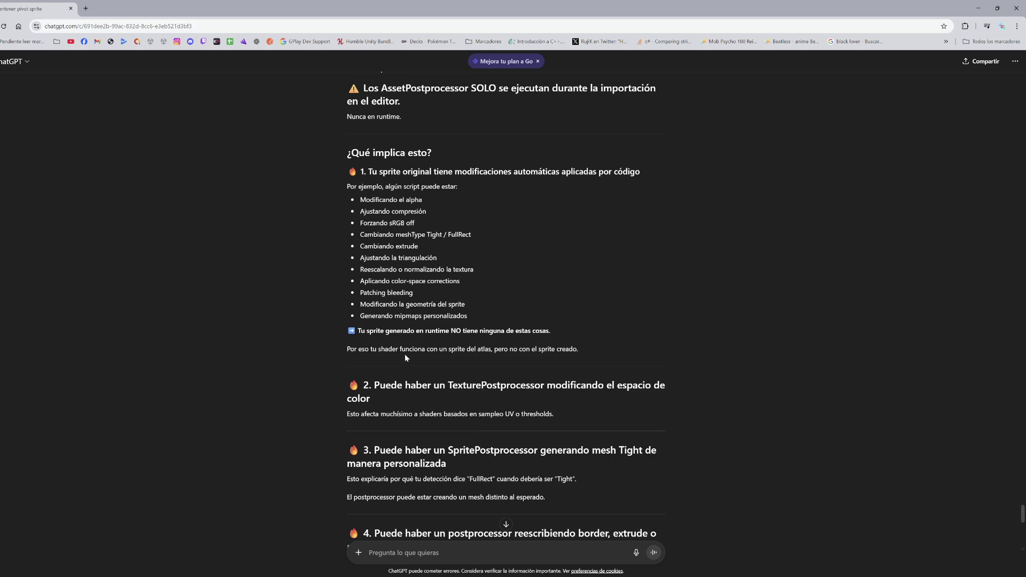
pyautogui.scroll(-1, 405, 356)
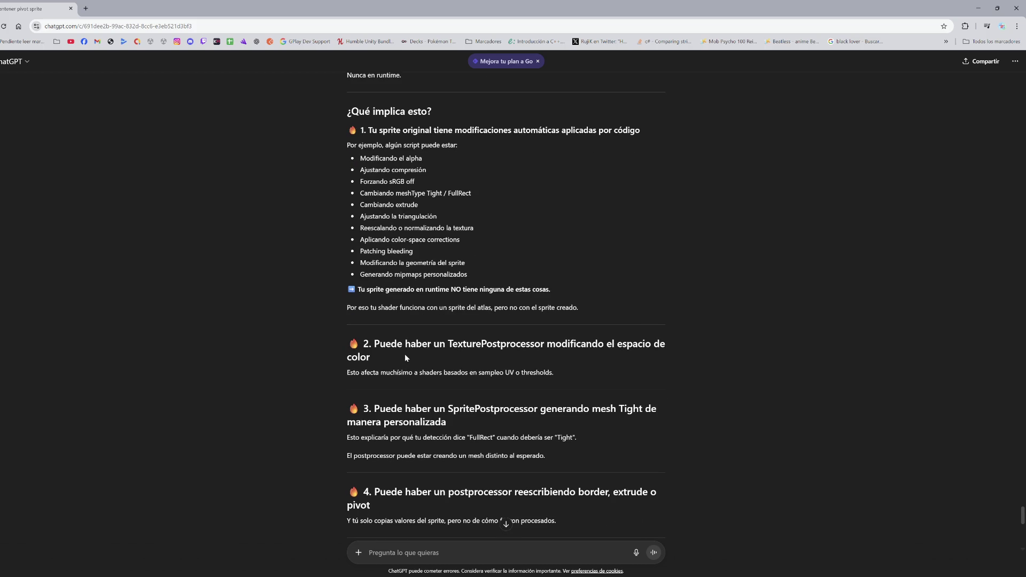
pyautogui.moveTo(407, 289)
pyautogui.mouseDown()
pyautogui.moveTo(536, 308)
pyautogui.moveTo(570, 287)
pyautogui.mouseUp()
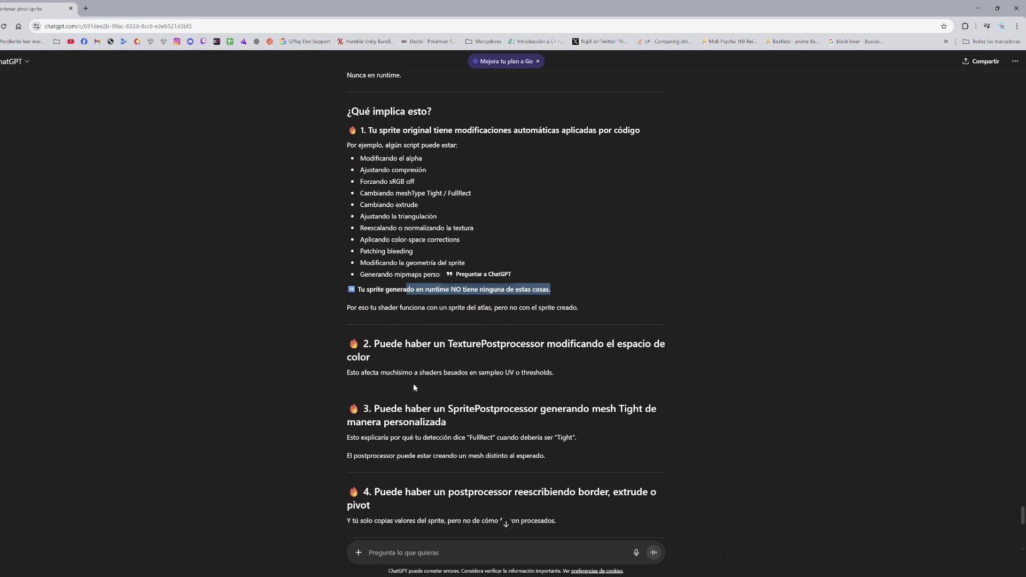
# Step: Finish the reply and ask ChatGPT 'quiero ajustar mi metodo para imitarlo'
pyautogui.scroll(-2, 413, 385)
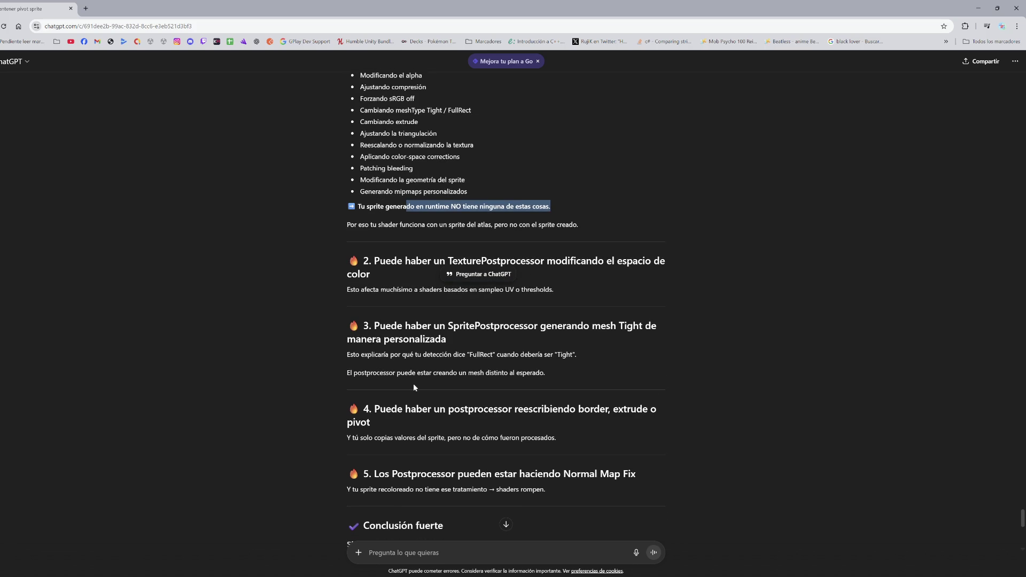
pyautogui.scroll(-4, 413, 386)
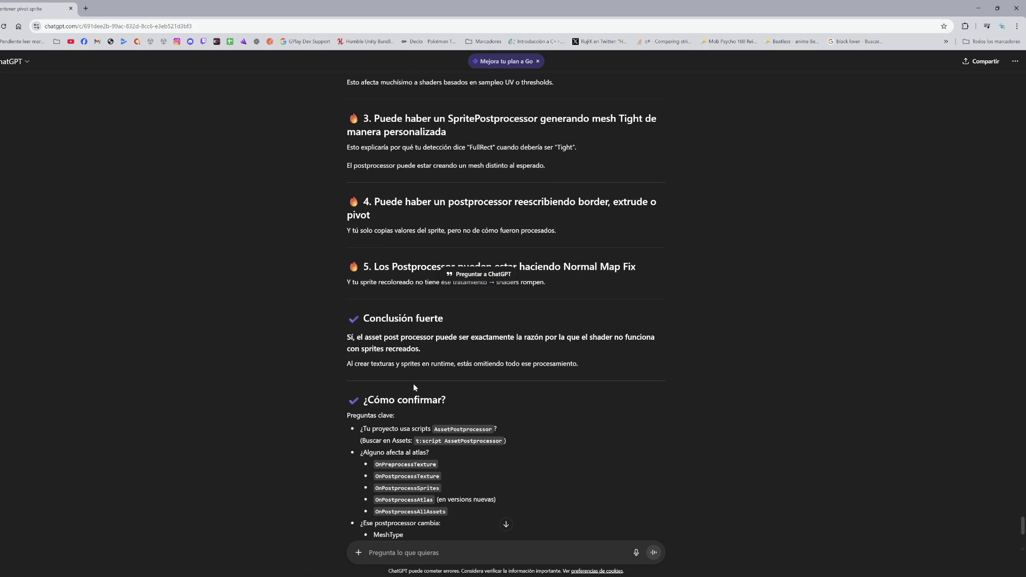
pyautogui.scroll(-2, 415, 386)
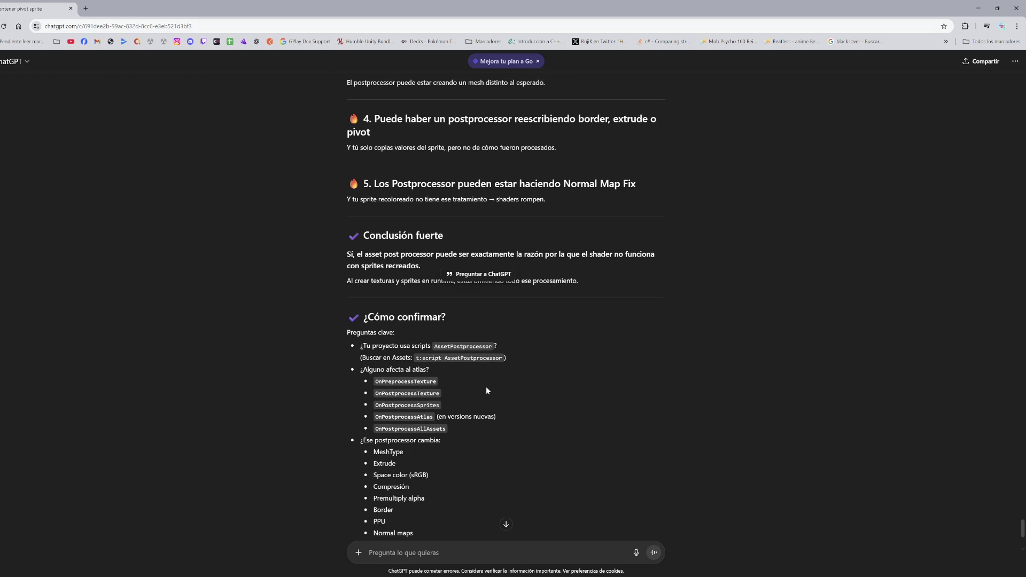
pyautogui.scroll(-2, 487, 391)
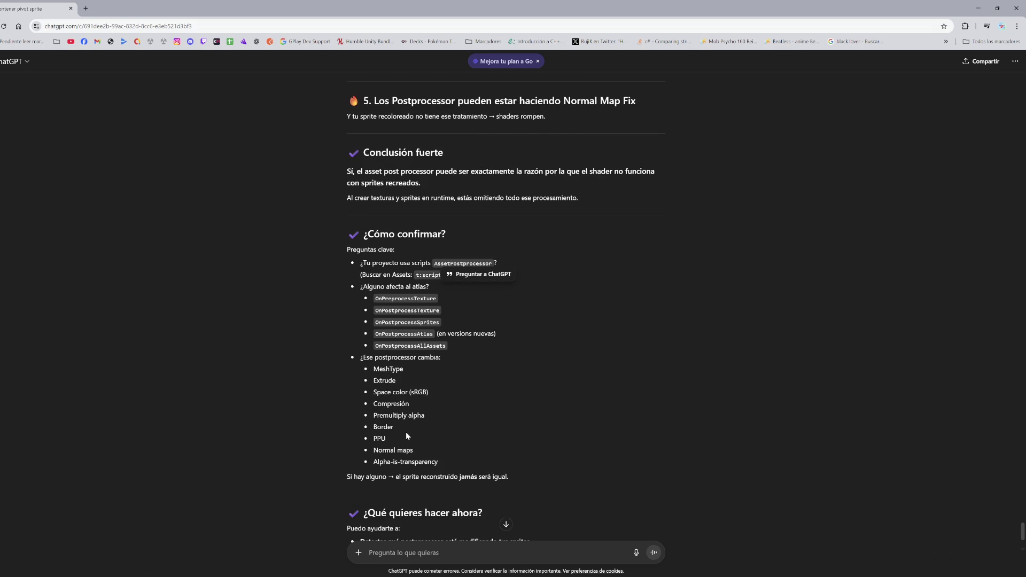
pyautogui.scroll(-2, 403, 454)
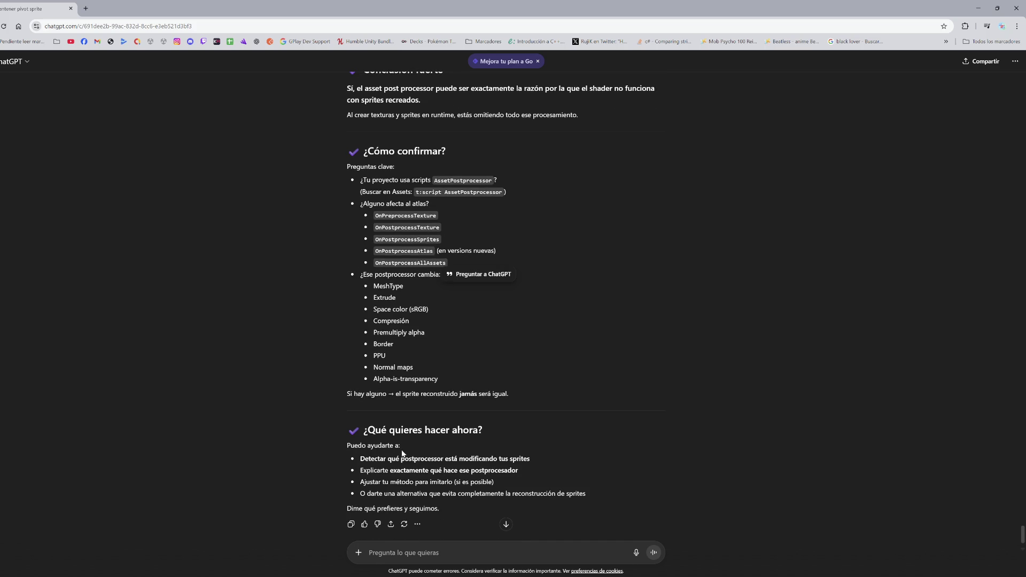
pyautogui.scroll(-1, 402, 448)
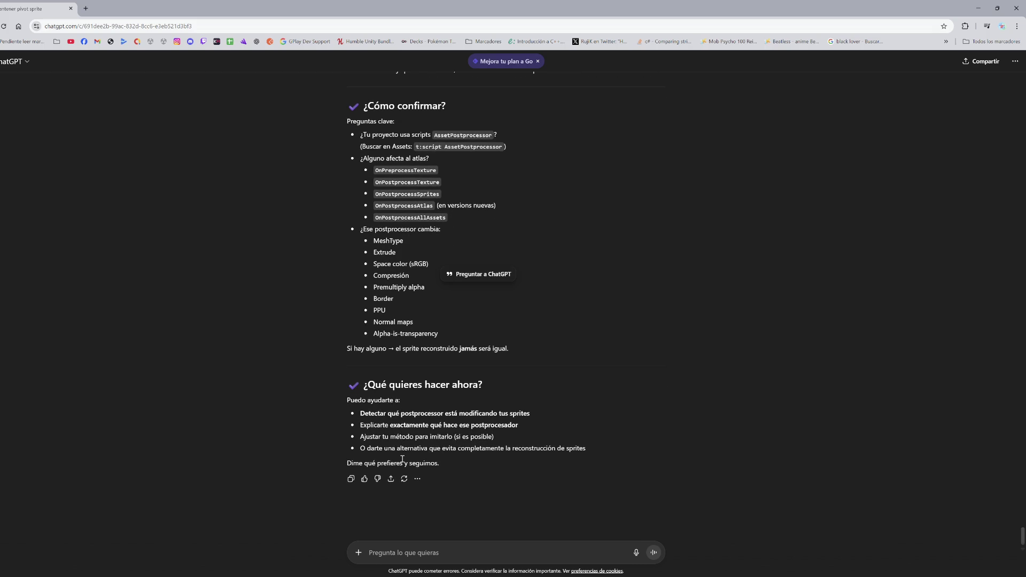
pyautogui.click(437, 551)
pyautogui.write('quiero ajustar mi metodo para imitarlo')
pyautogui.press('Return')
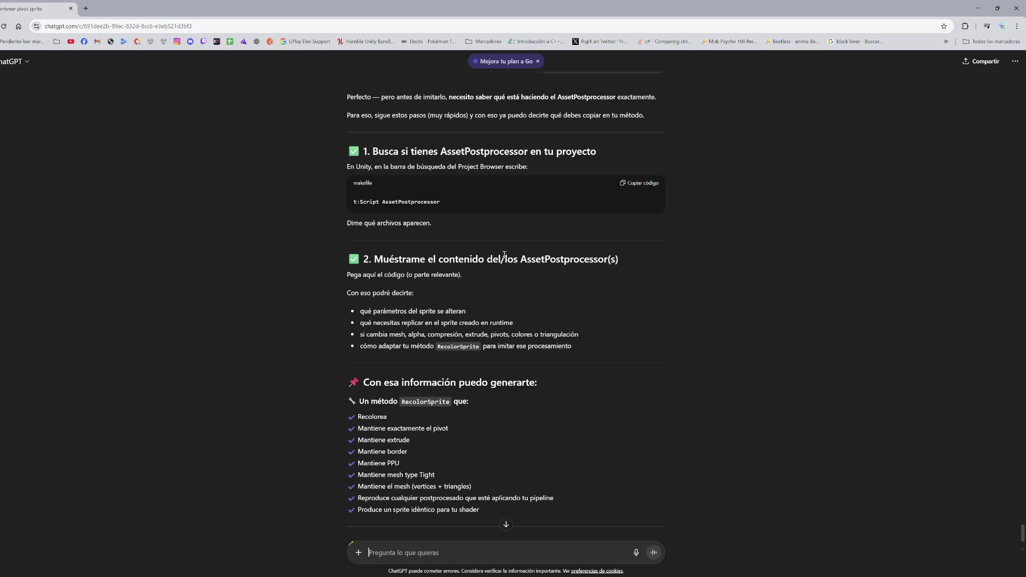
# Step: Expand PSDImporterAssetPostProcessor and SpritePostProcess to reveal their OnPreprocessAsset and OnPostprocessSprites callbacks
pyautogui.click(978, 8)
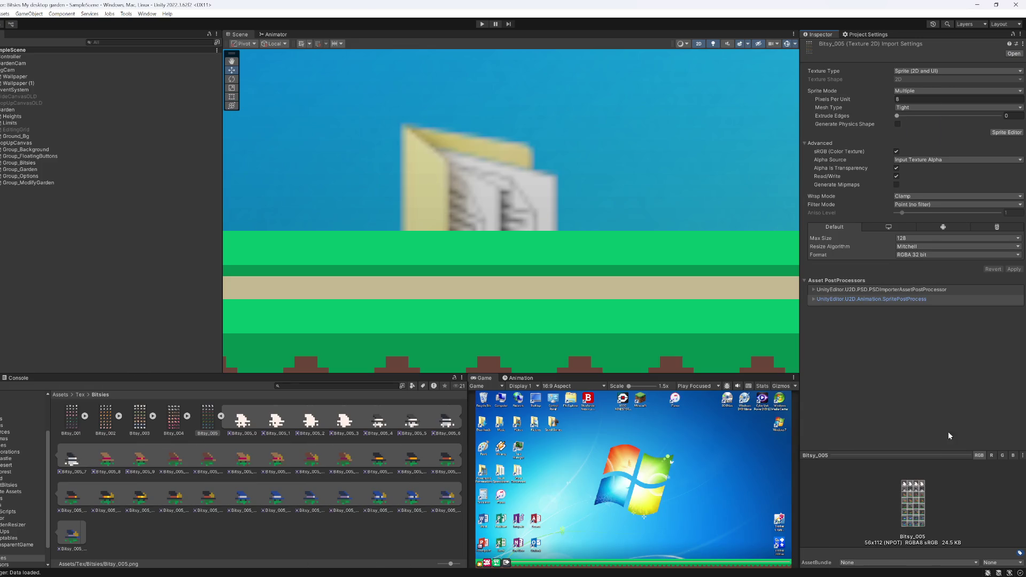
pyautogui.click(860, 290)
pyautogui.click(842, 298)
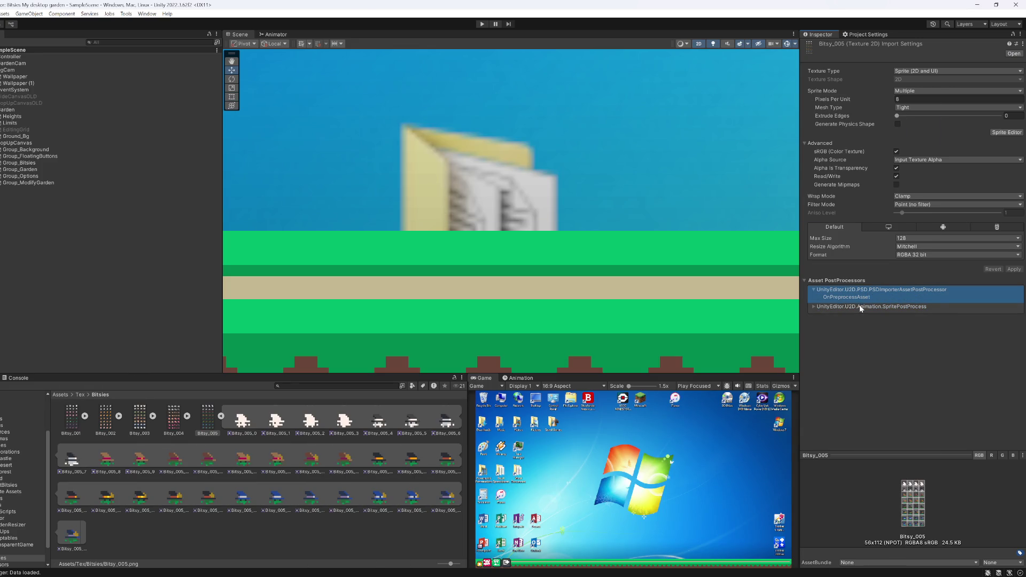
pyautogui.click(862, 307)
pyautogui.click(852, 317)
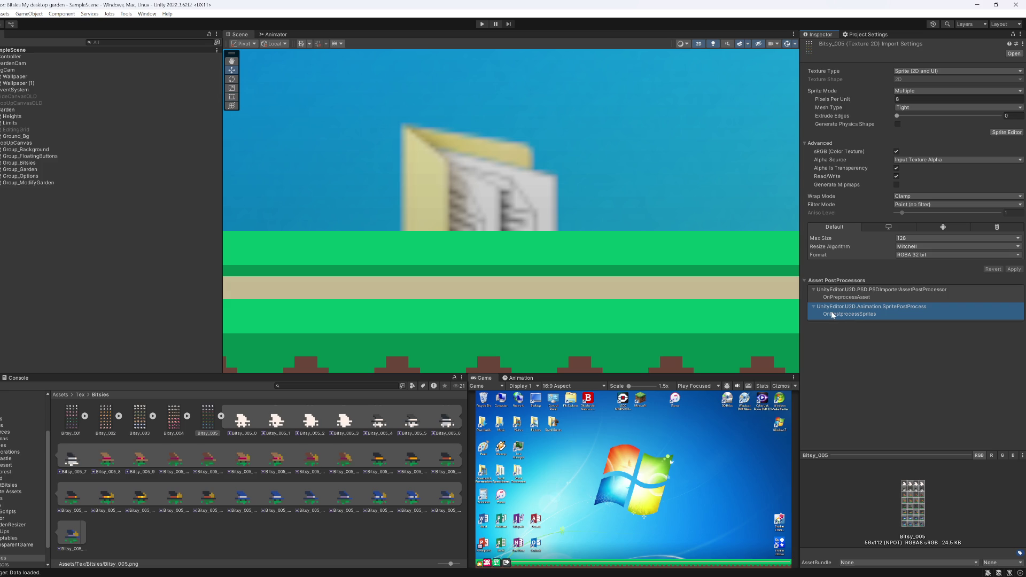
# Step: Search the Project for 'Prost', clear the search, and return to ChatGPT
pyautogui.click(342, 386)
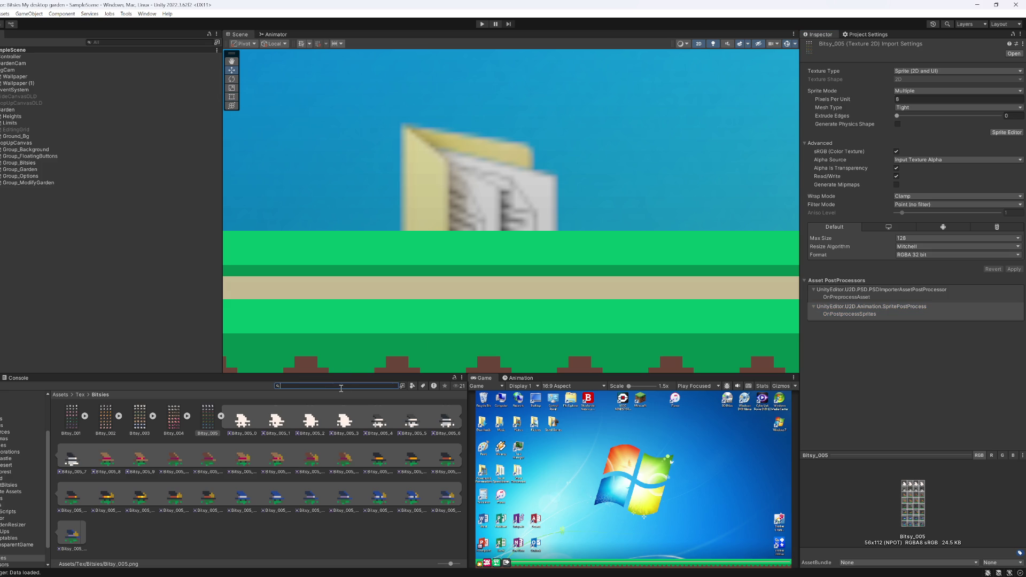
pyautogui.write('OnPr')
pyautogui.write('ost')
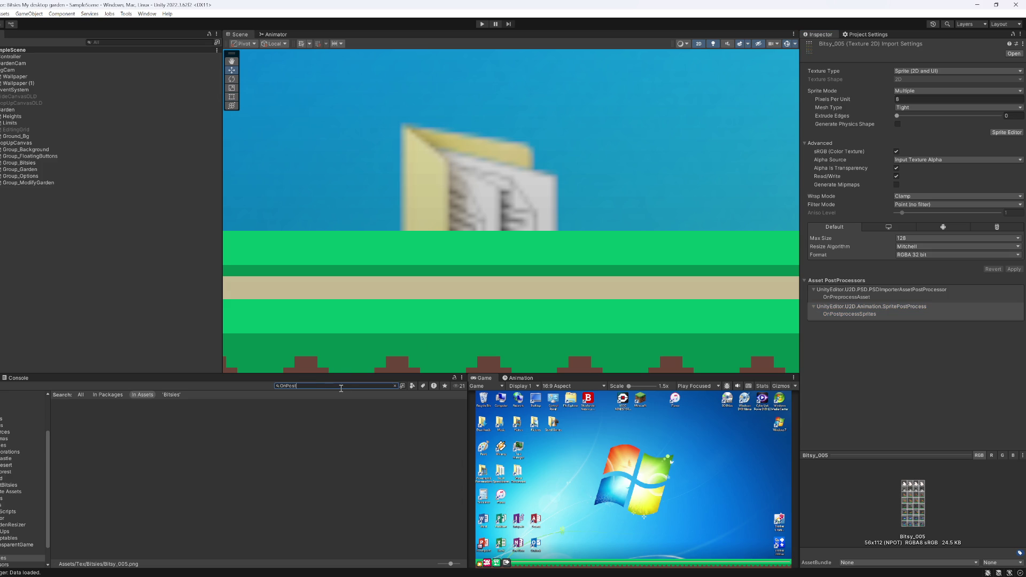
pyautogui.press('Escape')
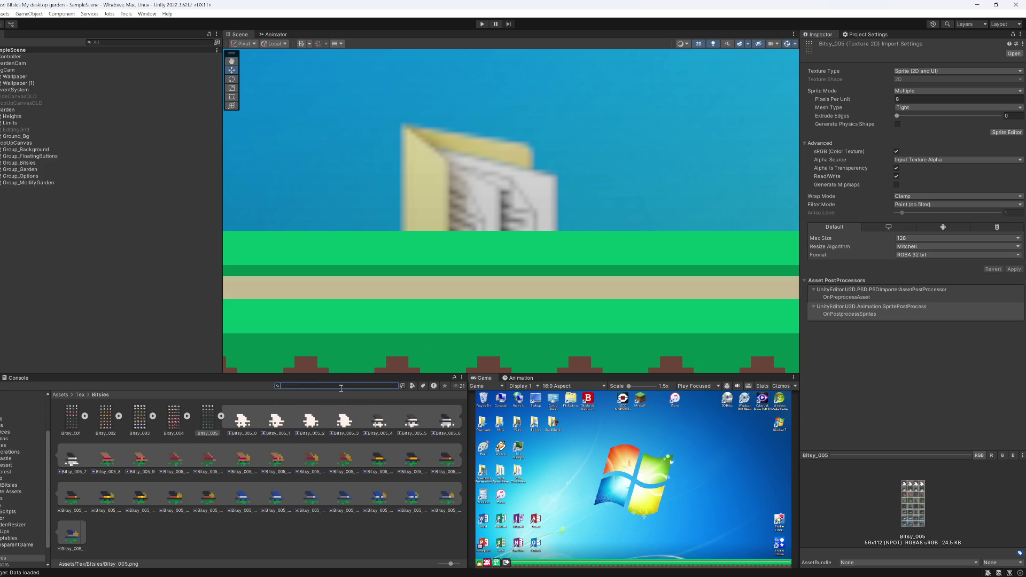
pyautogui.hotkey('alt', 'Tab')
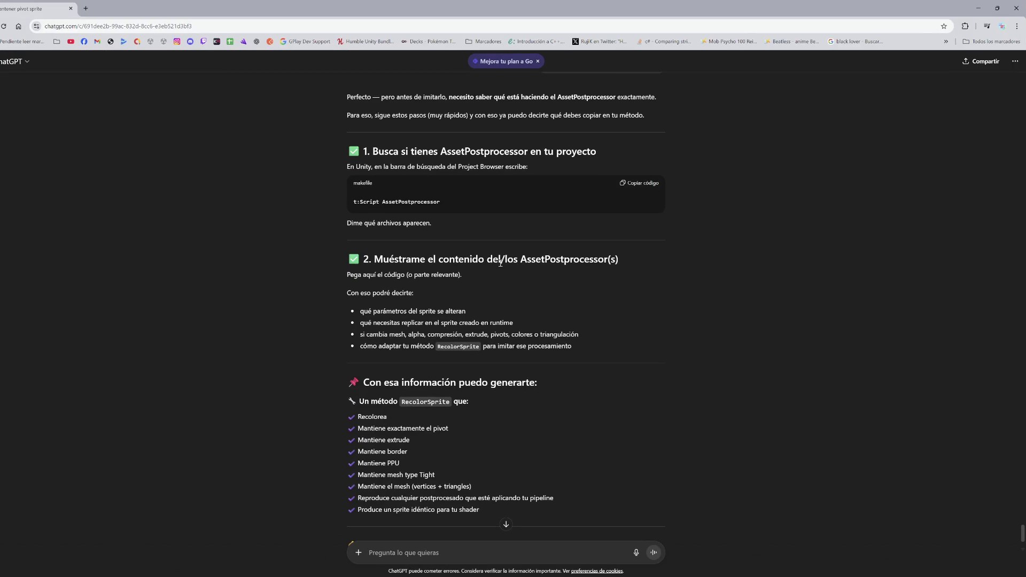
# Step: Review ChatGPT's t:Script AssetPostprocessor search steps, then switch back to Unity
pyautogui.hotkey('alt', 'Tab')
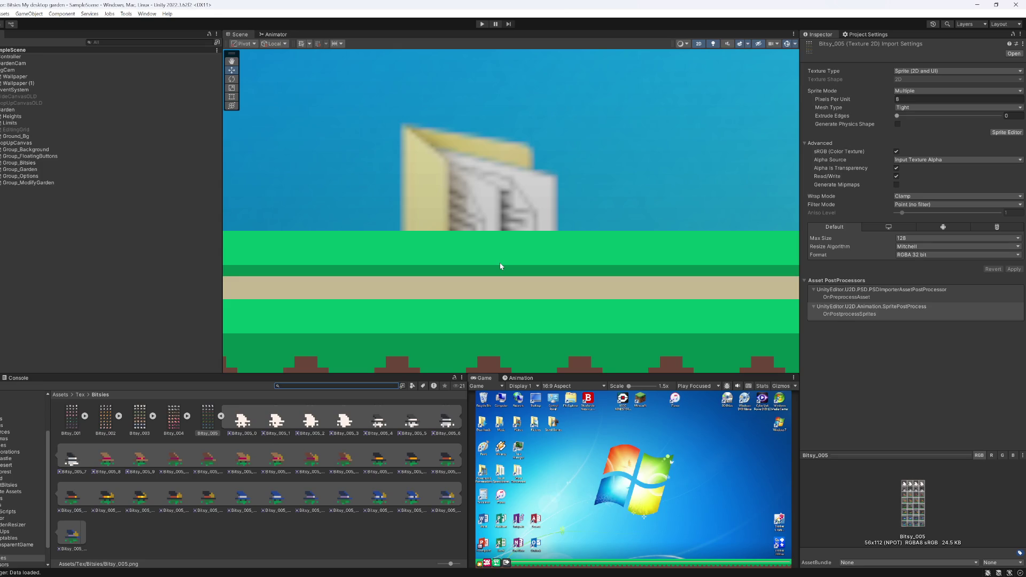
# Step: Select the Bitsy_005_4 sprite to check its 0.5, 0 pivot and zero border, then minimize Unity
pyautogui.click(384, 430)
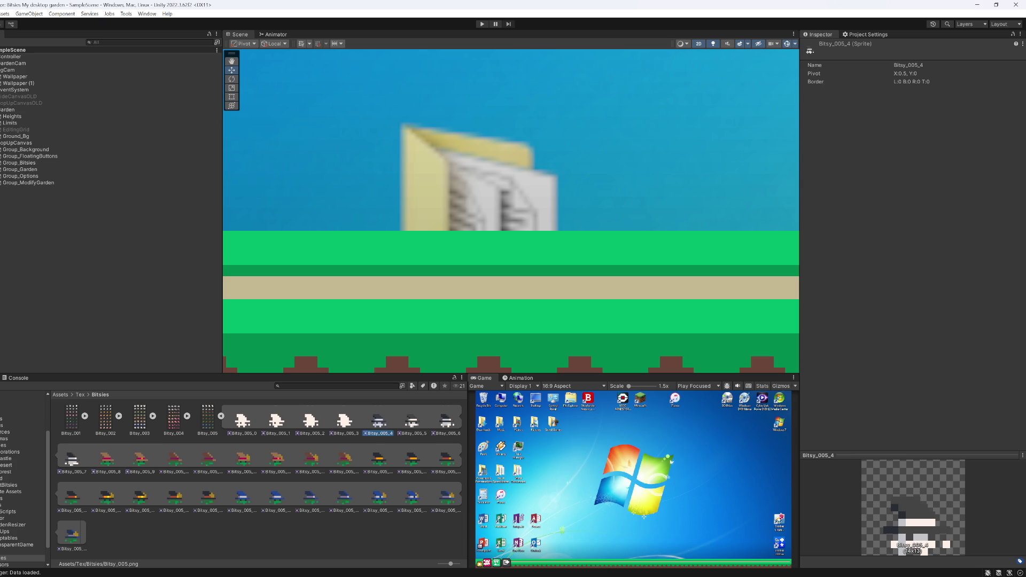
pyautogui.moveTo(519, 569)
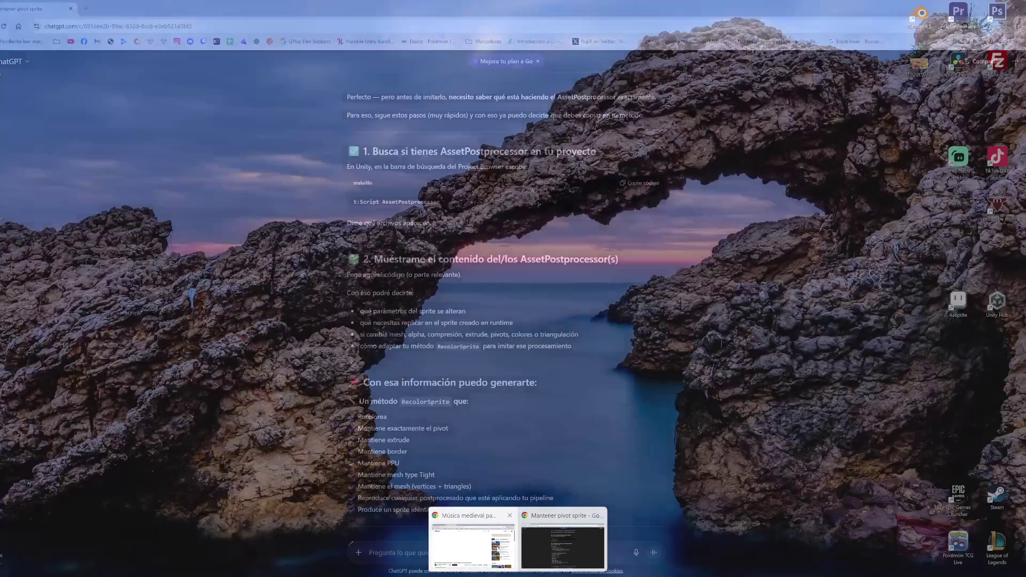
pyautogui.click(489, 547)
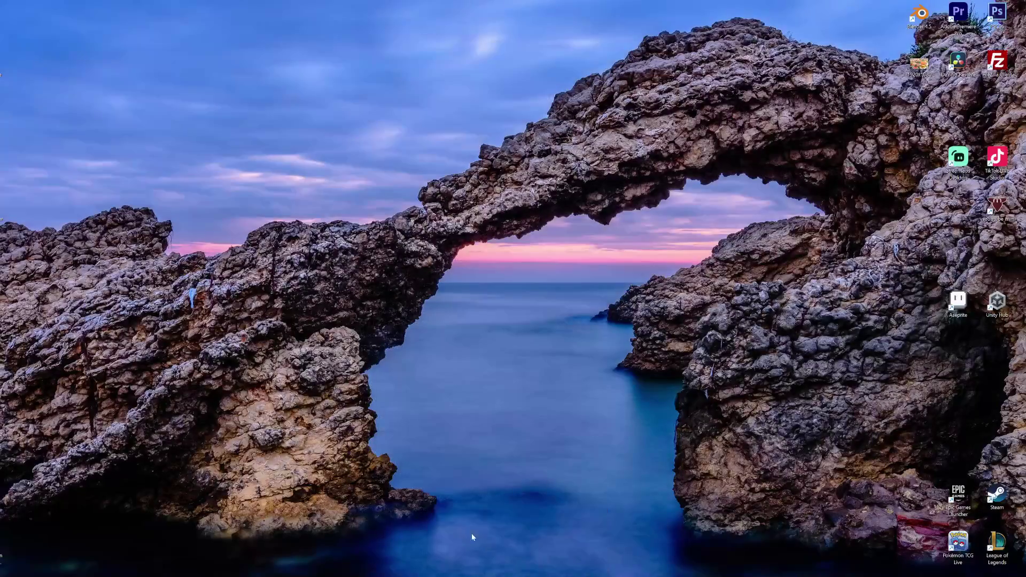
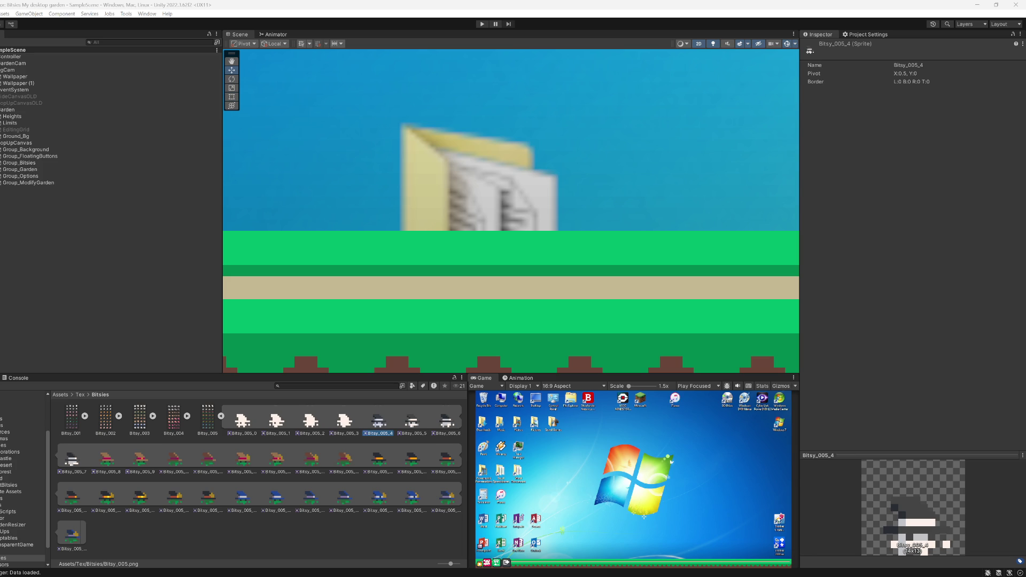
# Step: Return to Unity from Visual Studio and start the garden game in play mode
pyautogui.hotkey('alt', 'Tab')
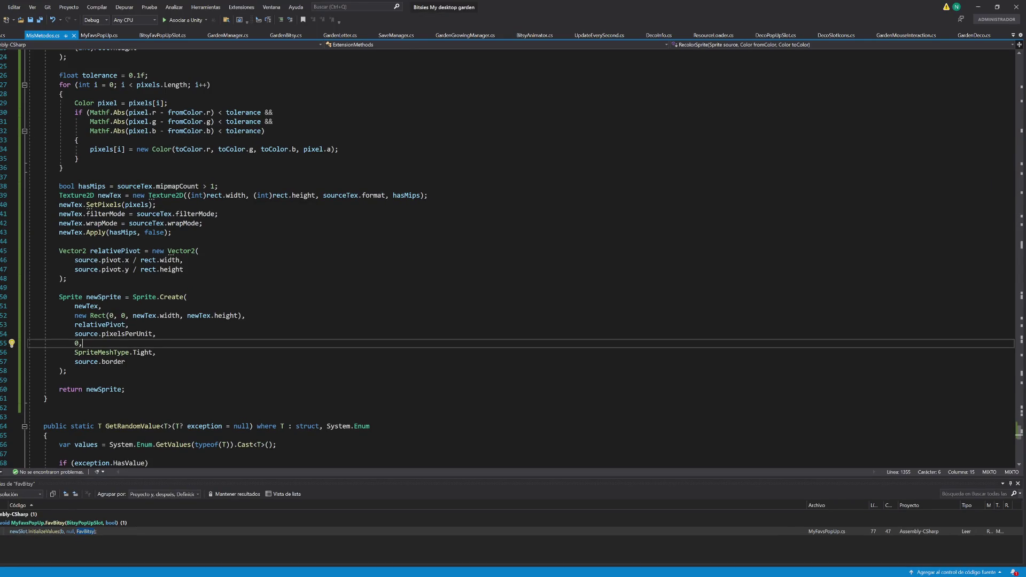
pyautogui.click(978, 6)
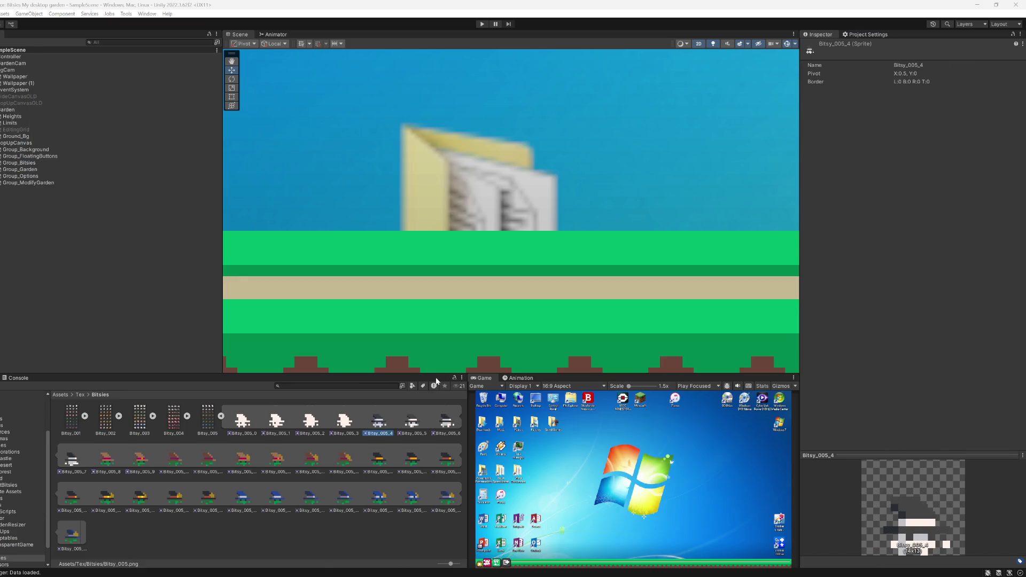
pyautogui.click(480, 24)
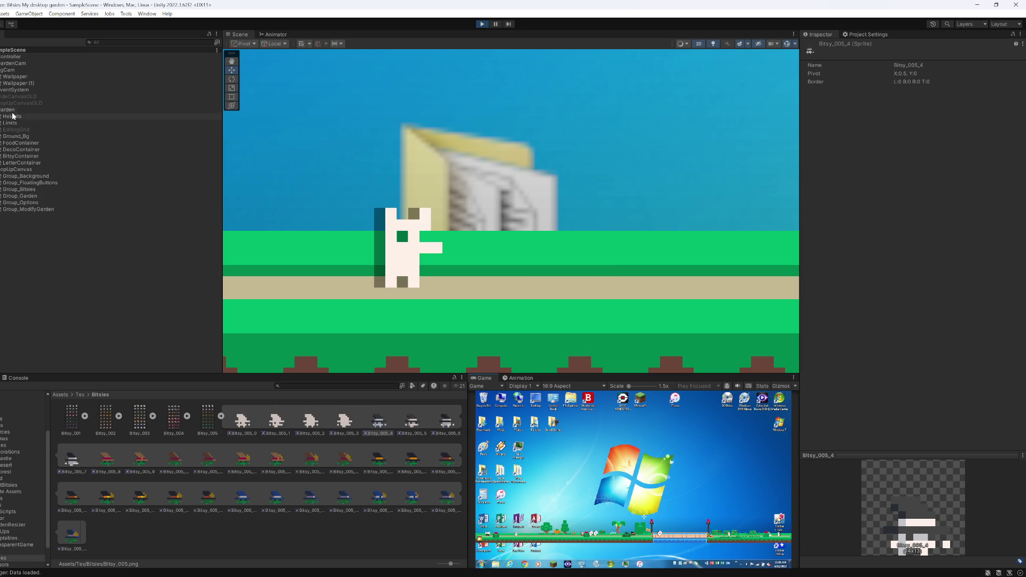
# Step: Maximize the Game view, then restore the normal editor layout
pyautogui.rightClick(490, 380)
pyautogui.click(527, 406)
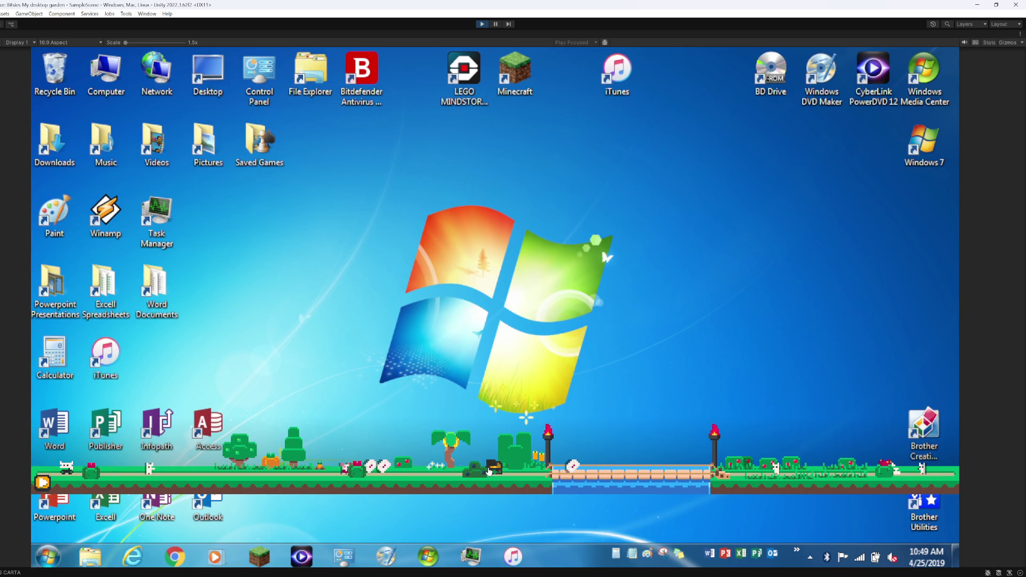
pyautogui.rightClick(78, 37)
pyautogui.click(121, 64)
# Step: Pan the Scene view to the torch and river area and select the flower-shaped letter
pyautogui.scroll(-5, 464, 297)
pyautogui.scroll(-2, 467, 292)
pyautogui.scroll(4, 468, 292)
pyautogui.moveTo(614, 289); pyautogui.dragTo(341, 289)
pyautogui.click(328, 256)
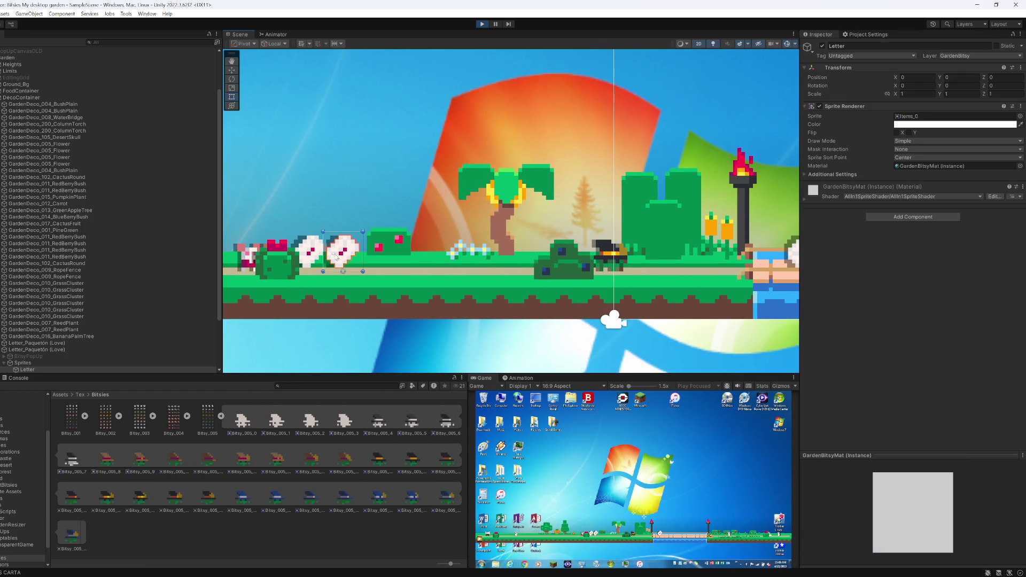
# Step: Select the Letter and Letter_Paquetón (Love) objects in the Hierarchy
pyautogui.scroll(-3, 57, 353)
pyautogui.click(31, 346)
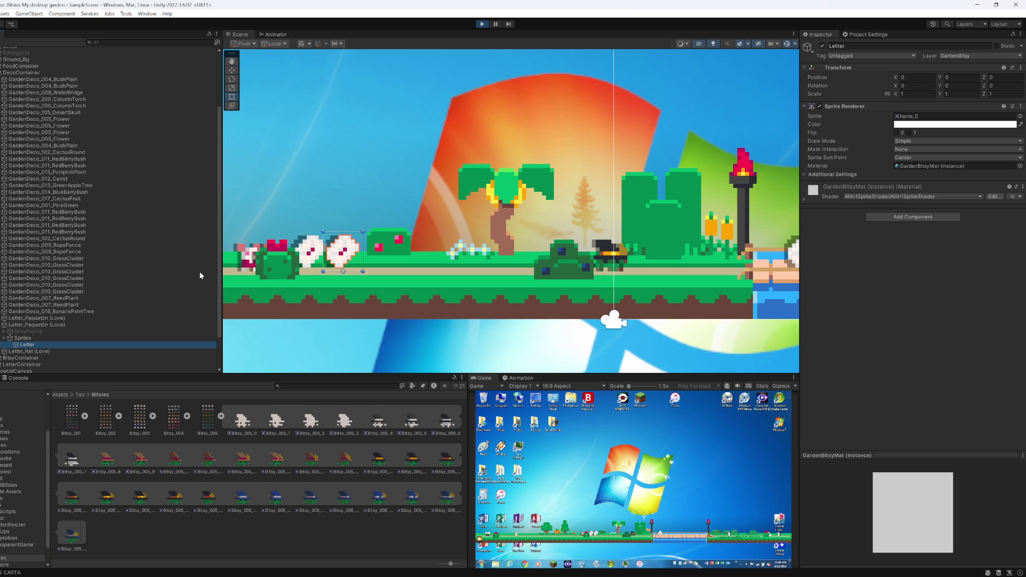
pyautogui.click(38, 326)
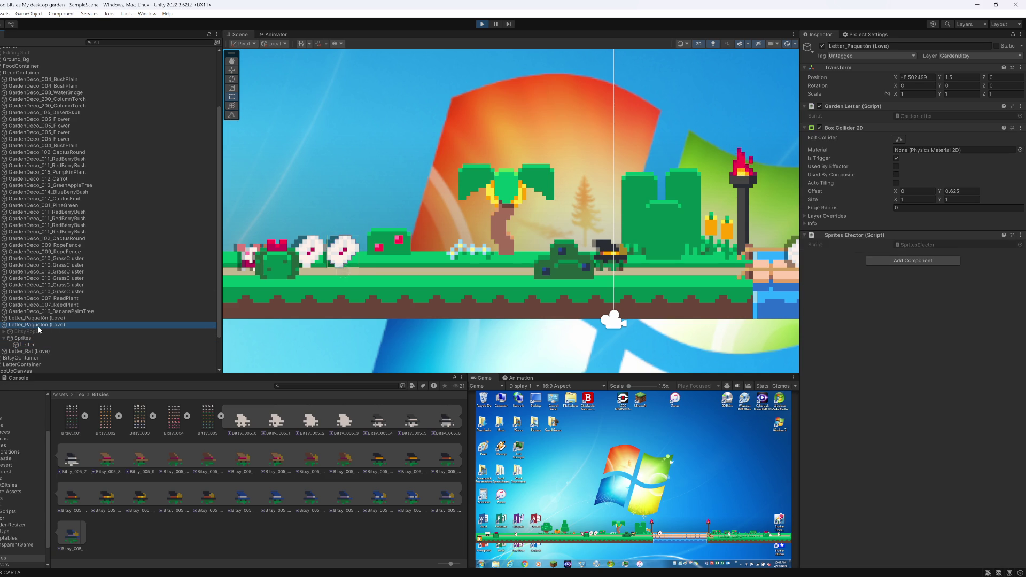
pyautogui.press('Up')
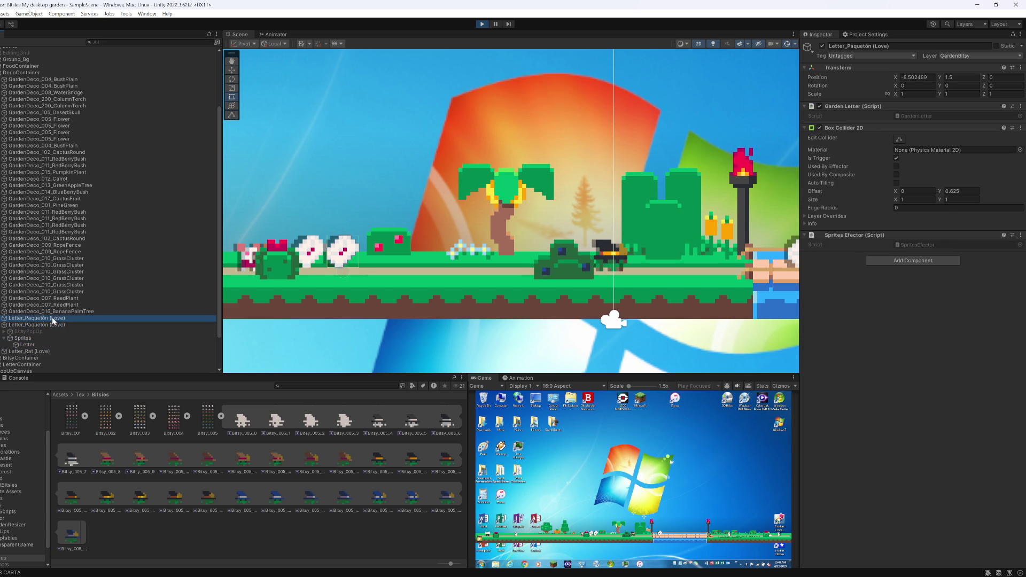
pyautogui.press('Down')
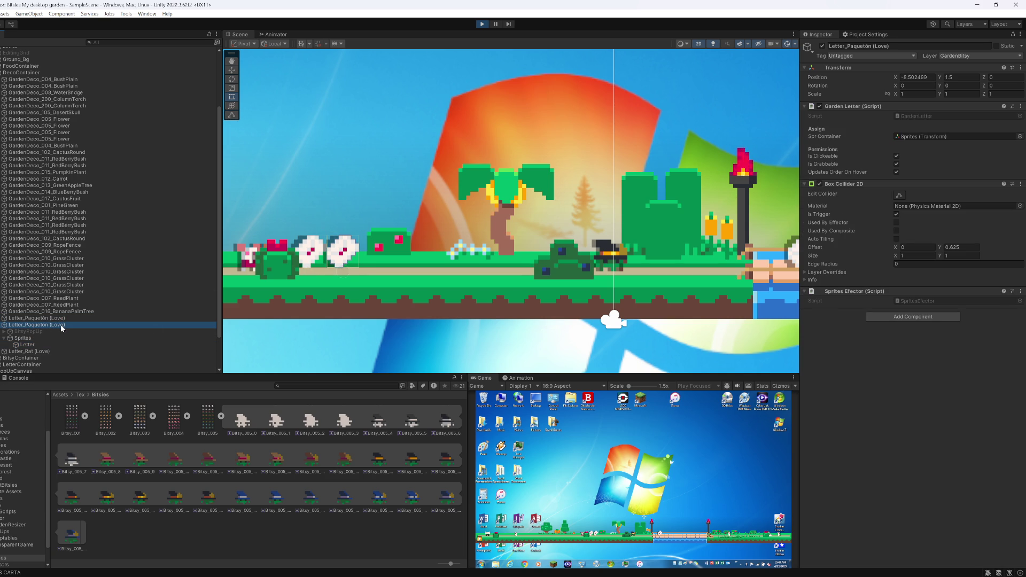
# Step: Frame Letter_Rat (Love) near the bridge, then select the white cat's IdleSpr sprite
pyautogui.moveTo(549, 300); pyautogui.dragTo(463, 293)
pyautogui.click(716, 246)
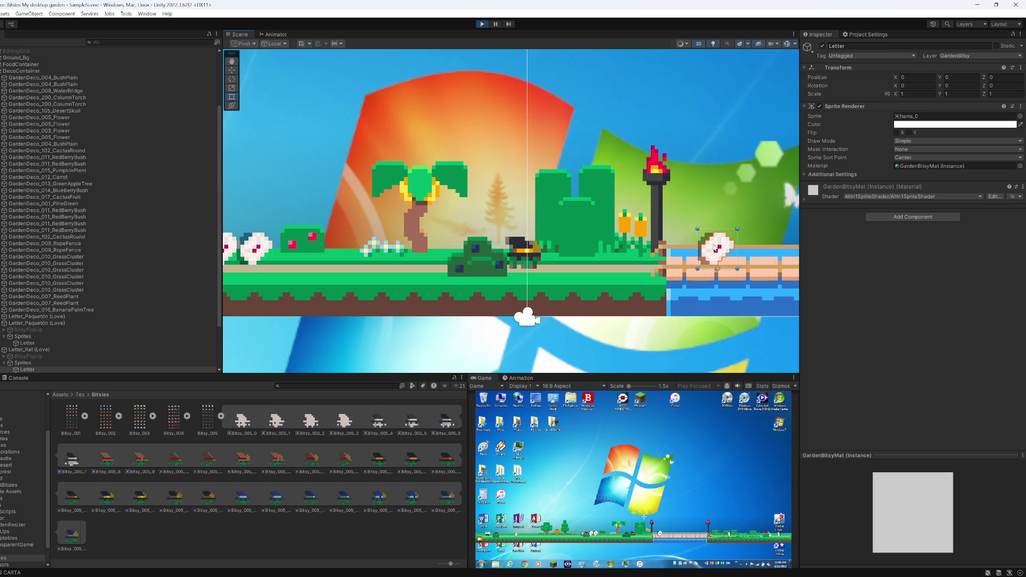
pyautogui.click(38, 349)
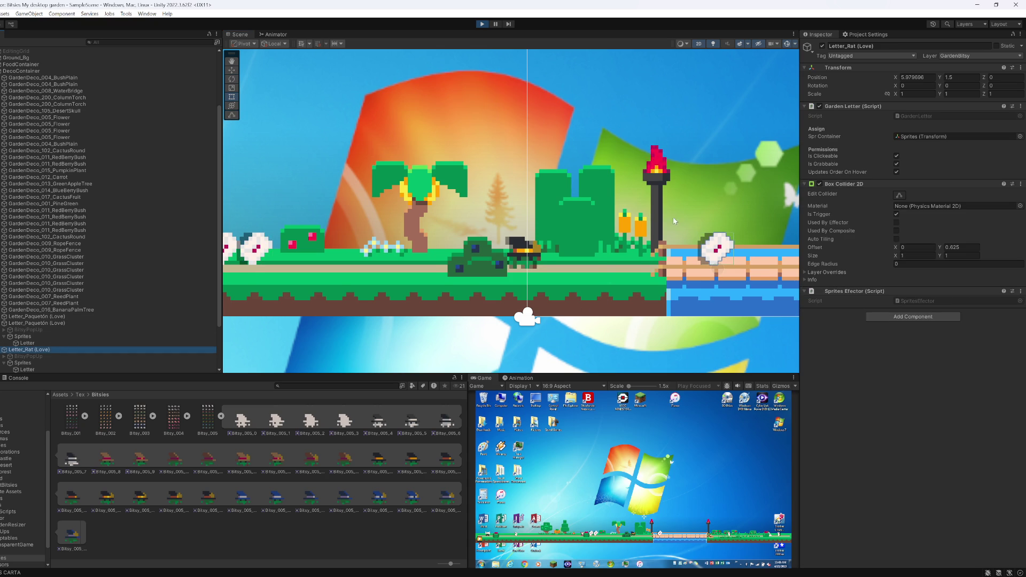
pyautogui.press('f')
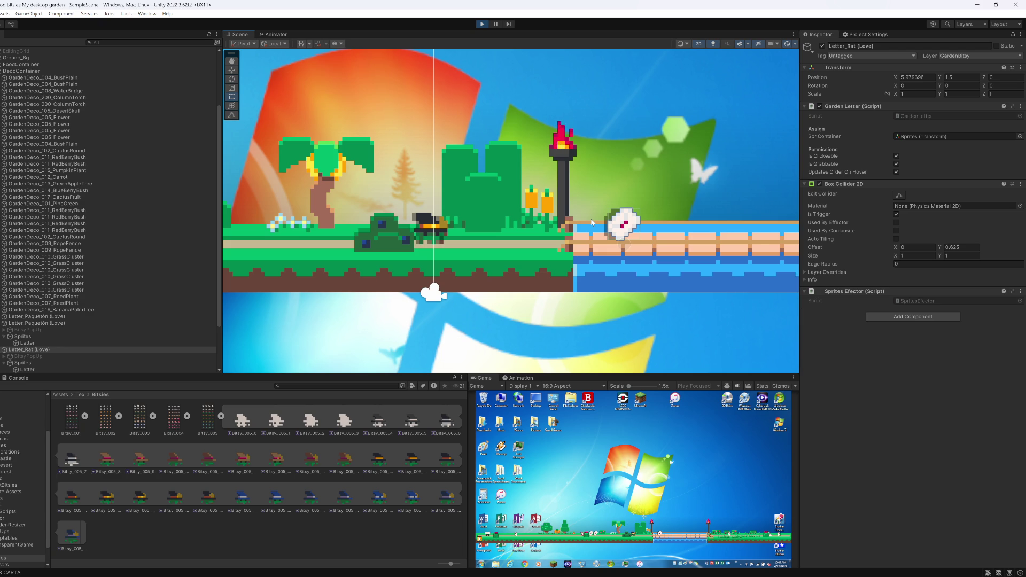
pyautogui.press('f')
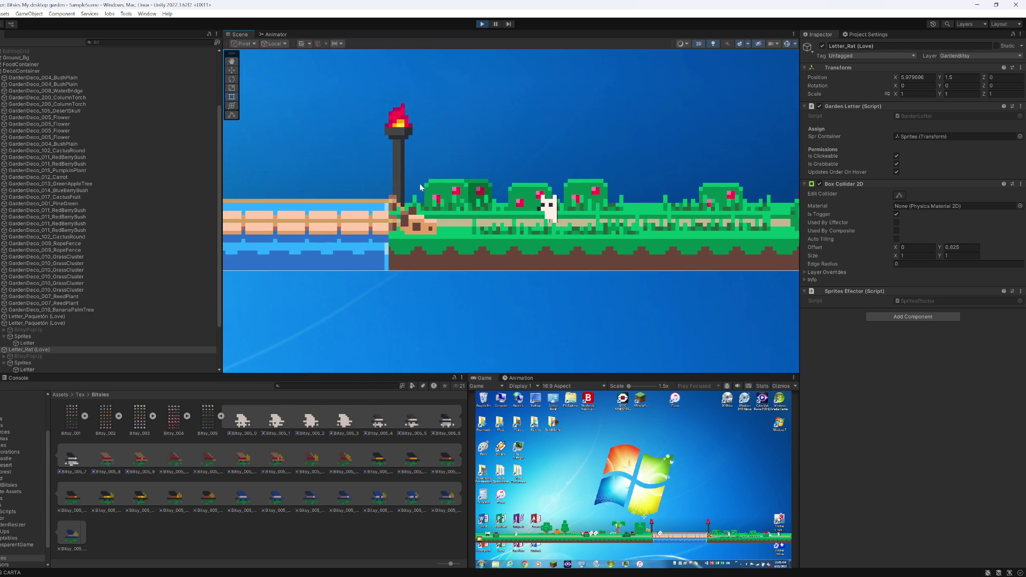
pyautogui.click(545, 213)
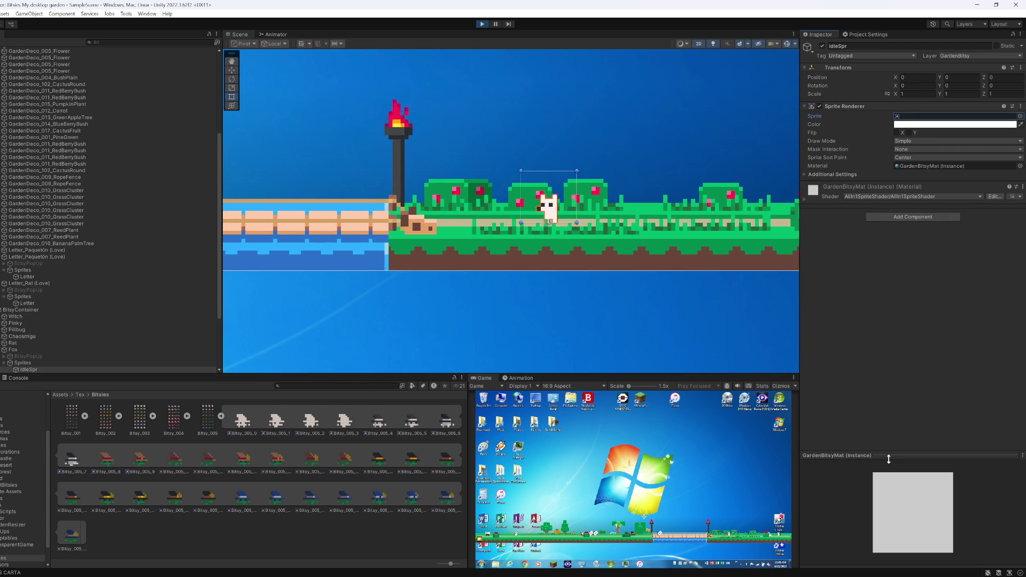
# Step: Open IdleSpr's sprite reference, then frame and reselect the white cat in the scene
pyautogui.click(909, 117)
pyautogui.doubleClick(909, 118)
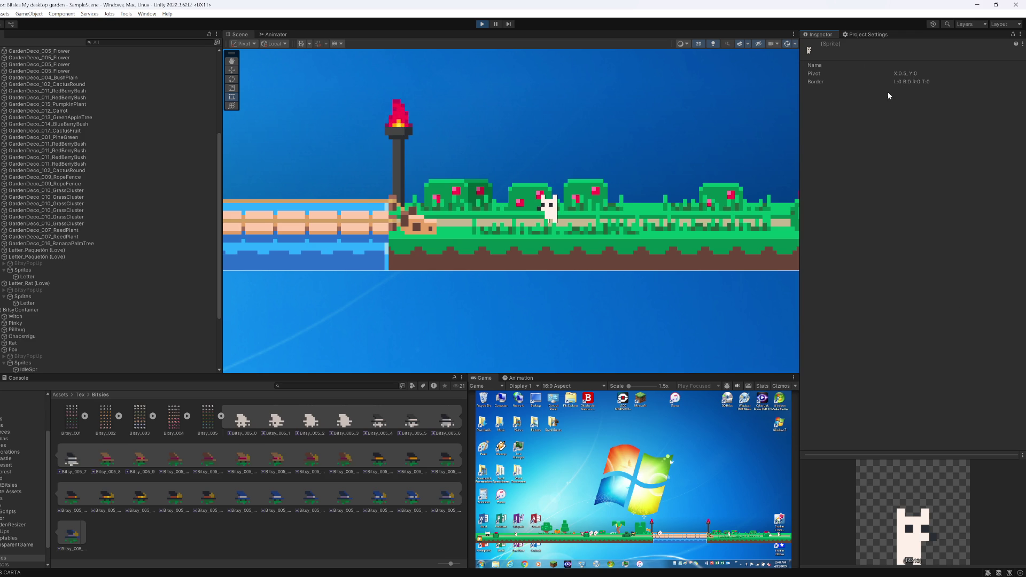
pyautogui.press('f')
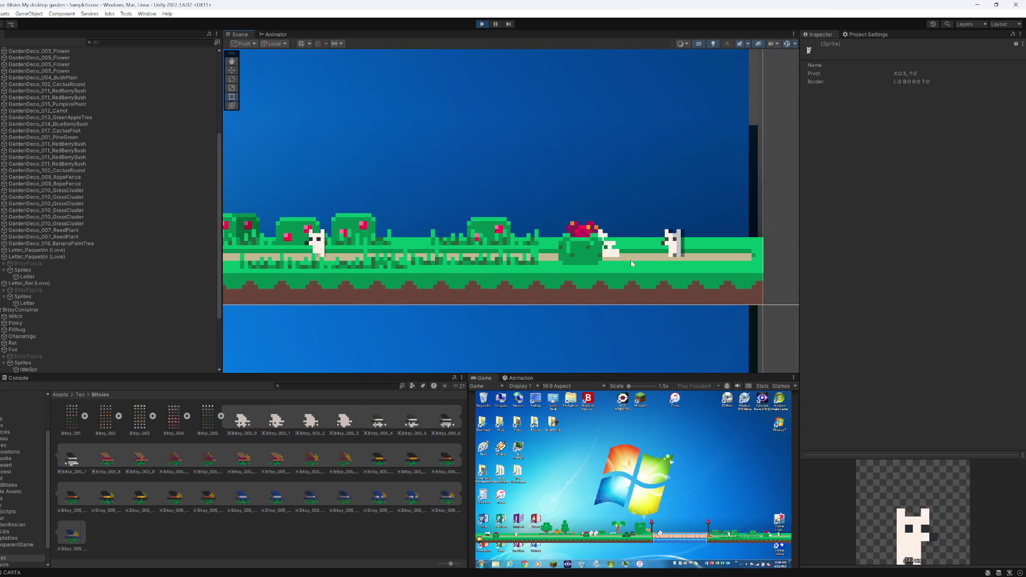
pyautogui.click(657, 240)
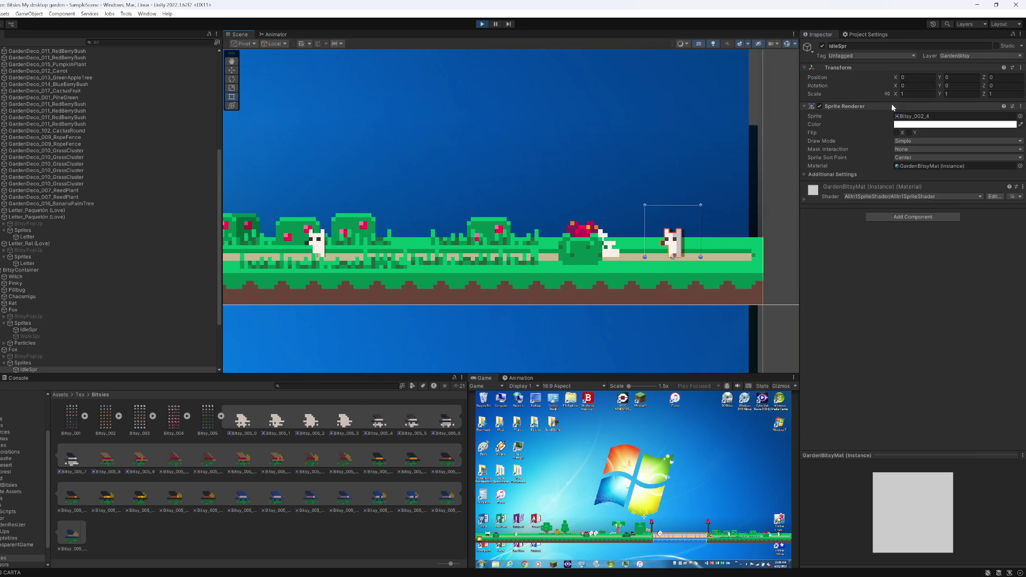
# Step: Select the Bitsy_002_4 sprite asset to view its pivot X 0.5, Y 0
pyautogui.click(909, 115)
pyautogui.click(266, 424)
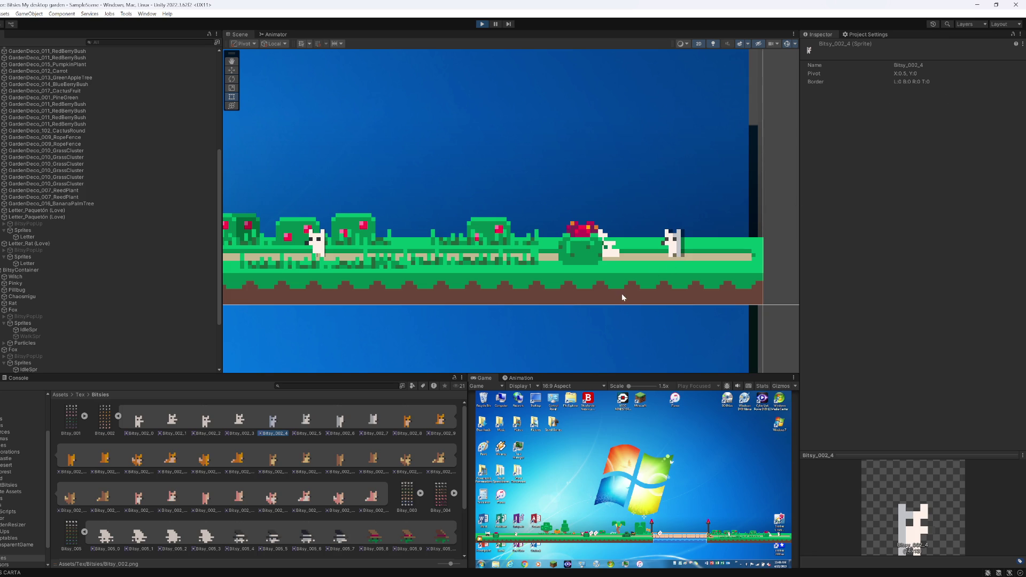
pyautogui.scroll(-2, 534, 278)
pyautogui.moveTo(455, 262); pyautogui.dragTo(758, 258)
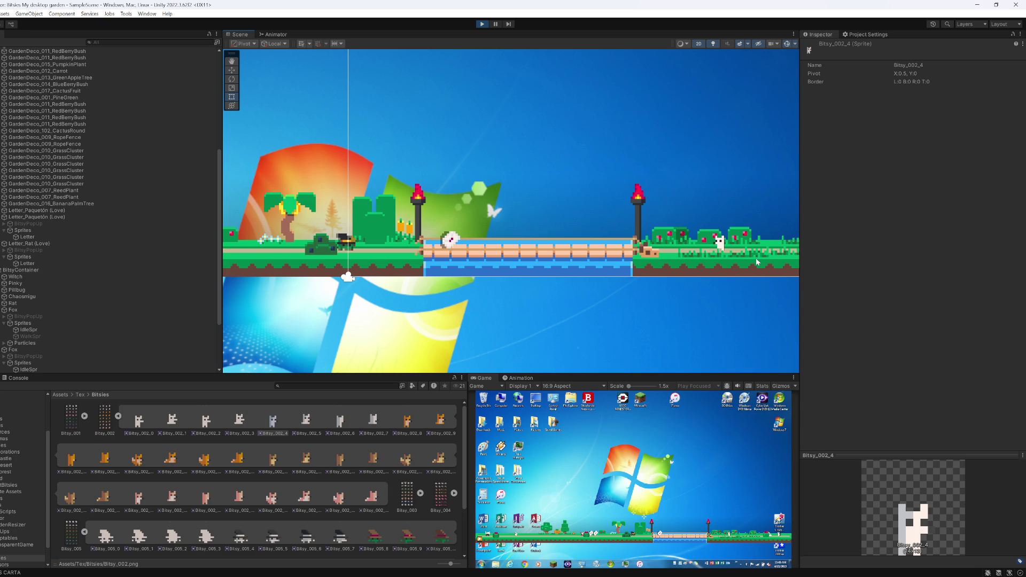
# Step: Zoom the Scene view in on the letter resting on the bridge
pyautogui.moveTo(515, 571)
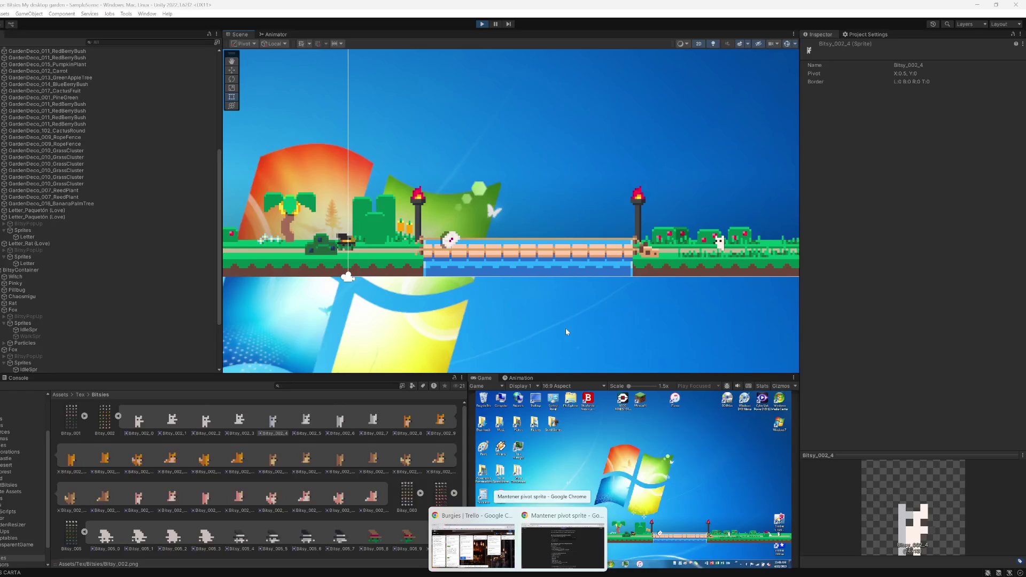
pyautogui.scroll(6, 447, 240)
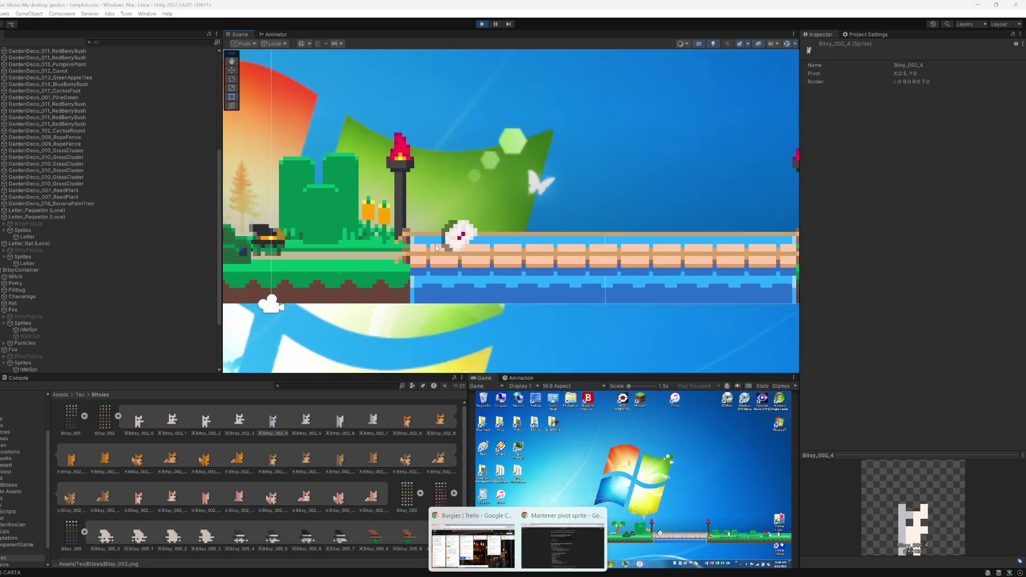
pyautogui.scroll(2, 447, 240)
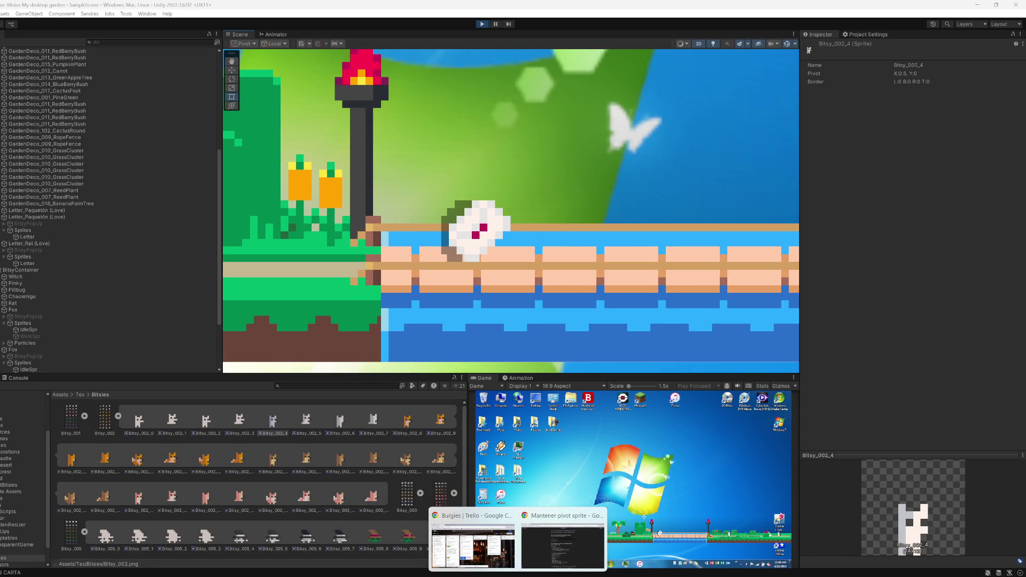
# Step: Launch Aseprite via Windows search and open the recent items.png file
pyautogui.press('super')
pyautogui.write('aseprite')
pyautogui.press('Return')
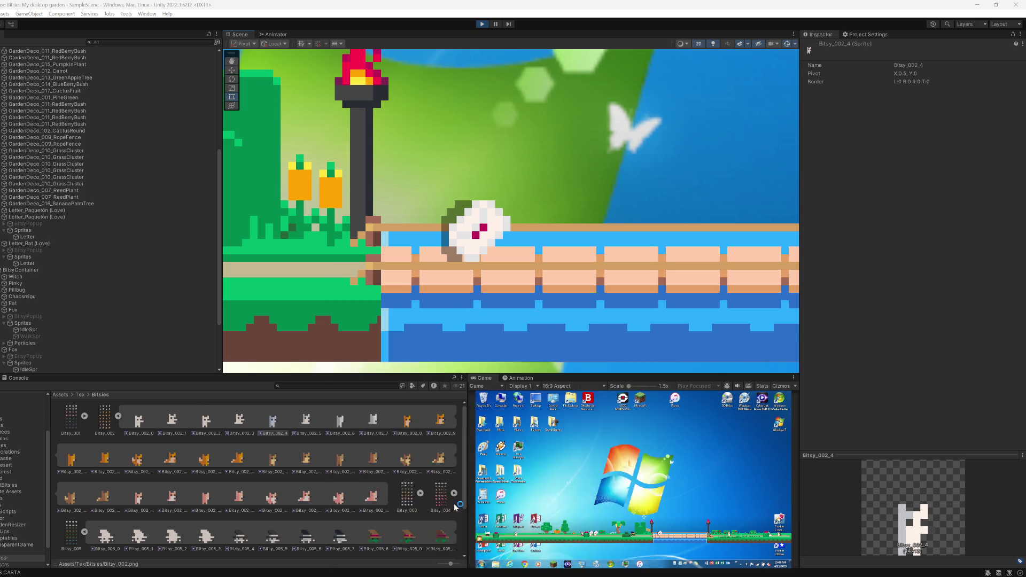
pyautogui.click(64, 89)
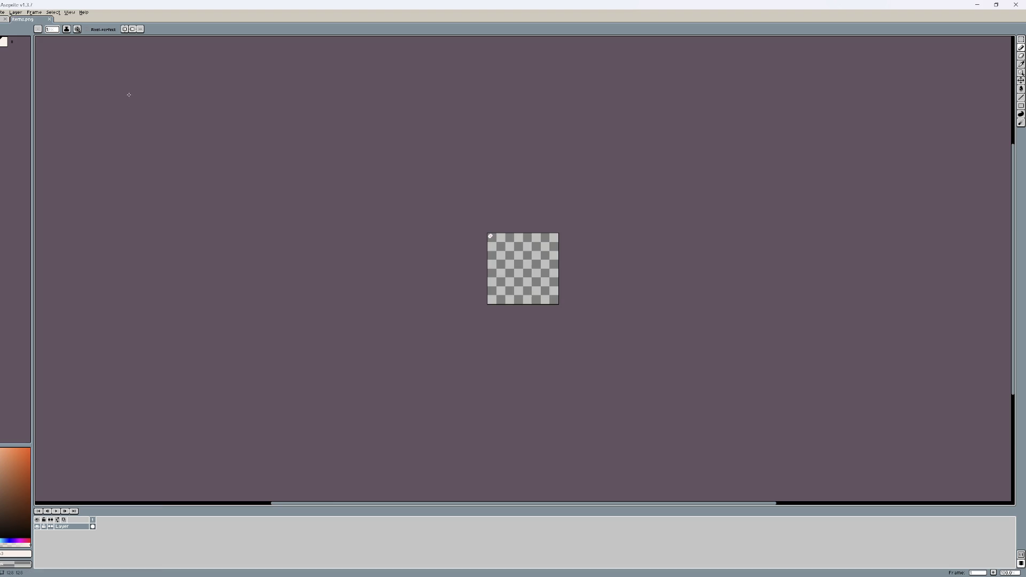
# Step: Paint grey and cream pixels along the letter sprite's top, left and lower-right edges
pyautogui.scroll(1, 497, 240)
pyautogui.keyDown('alt'); pyautogui.click(599, 262); pyautogui.keyUp('alt')
pyautogui.click(642, 225)
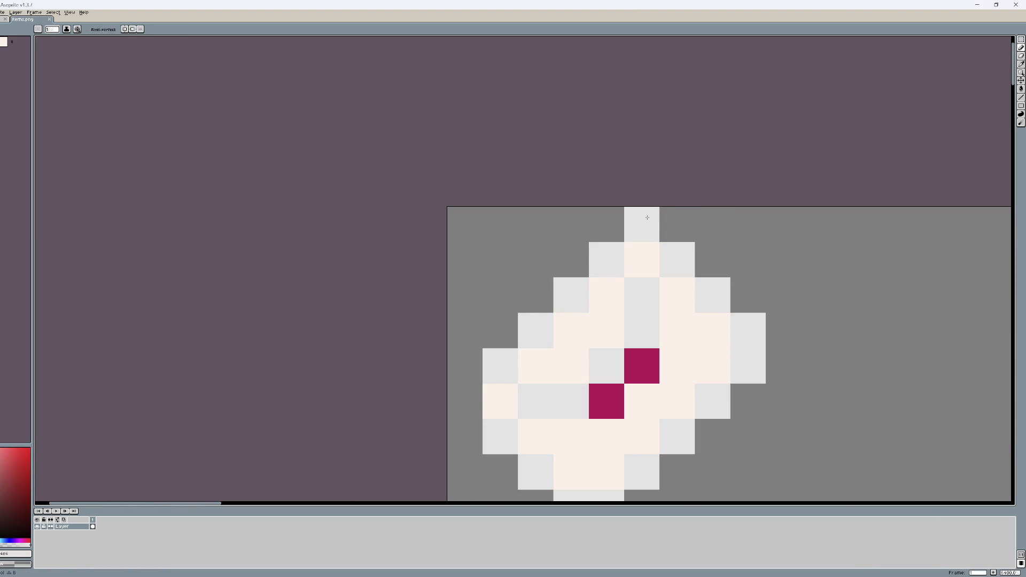
pyautogui.click(465, 401)
pyautogui.scroll(-3, 700, 358)
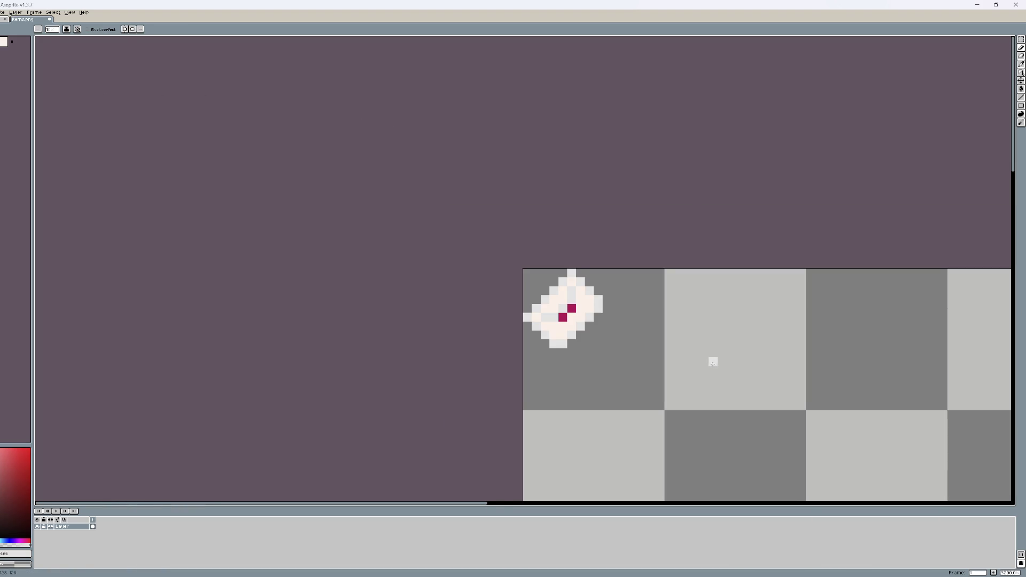
pyautogui.scroll(-3, 679, 337)
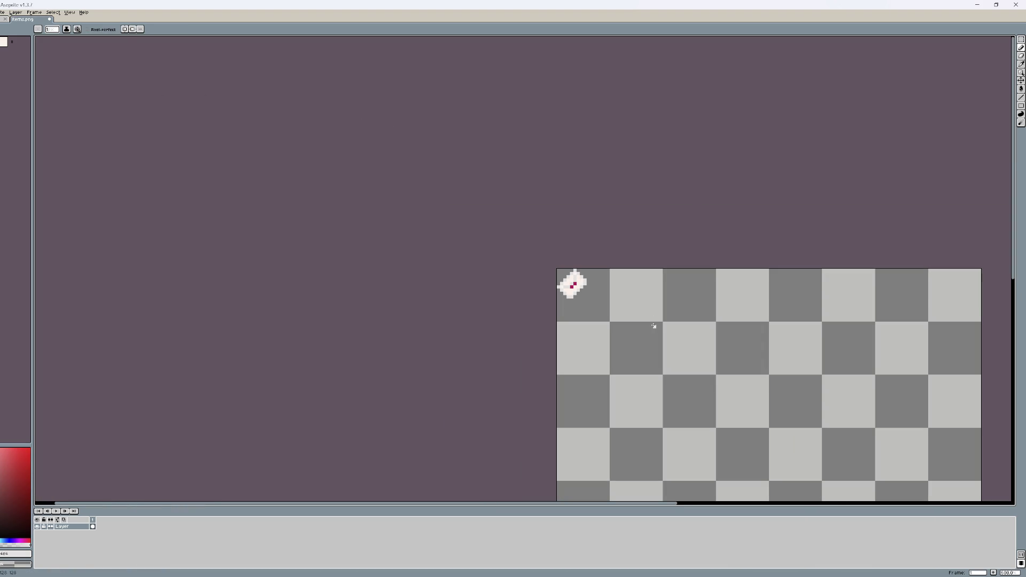
pyautogui.scroll(5, 573, 314)
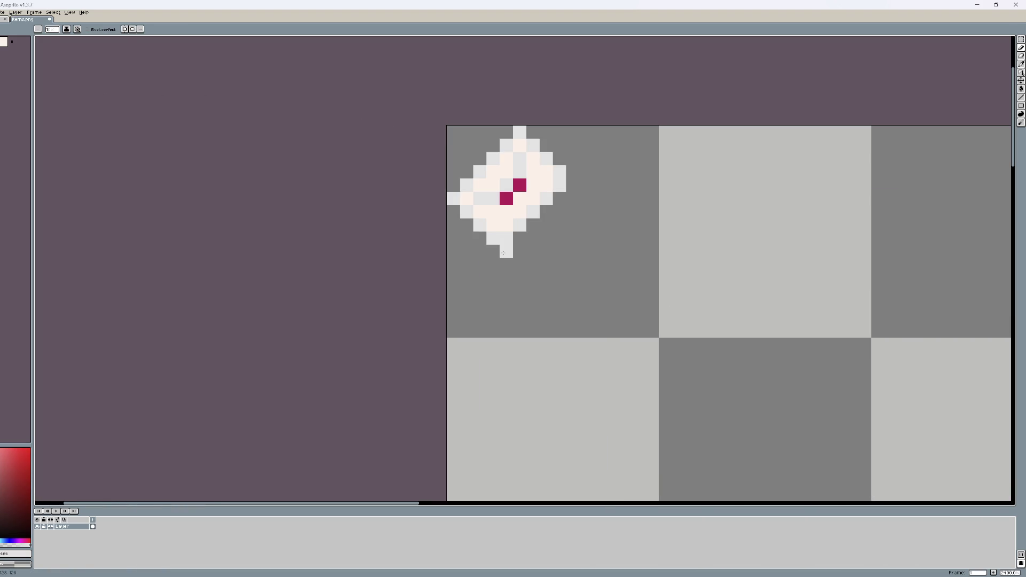
pyautogui.keyDown('shift'); pyautogui.click(572, 185); pyautogui.keyUp('shift')
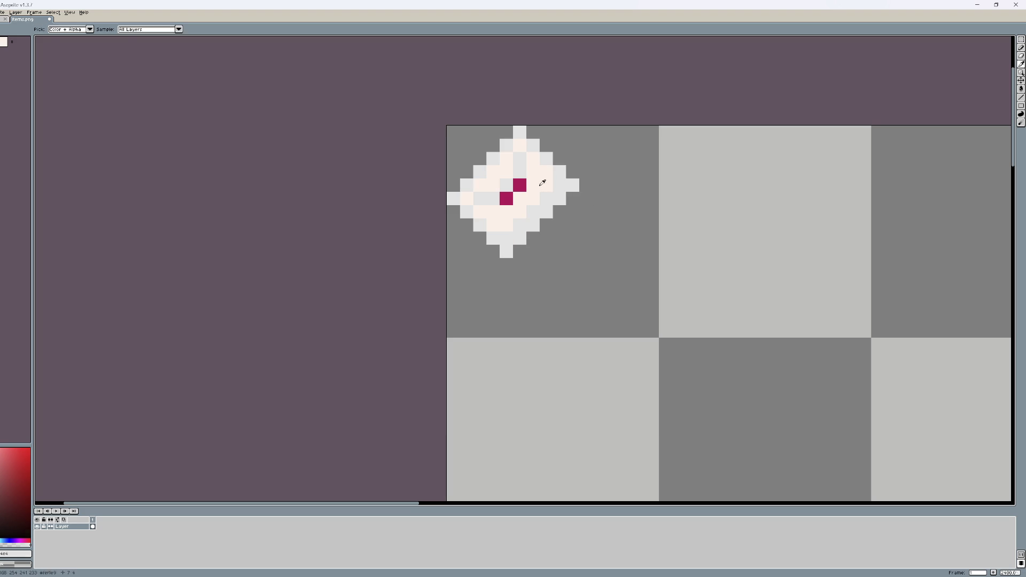
pyautogui.keyDown('alt'); pyautogui.click(558, 188); pyautogui.keyUp('alt')
pyautogui.moveTo(547, 199); pyautogui.dragTo(534, 212)
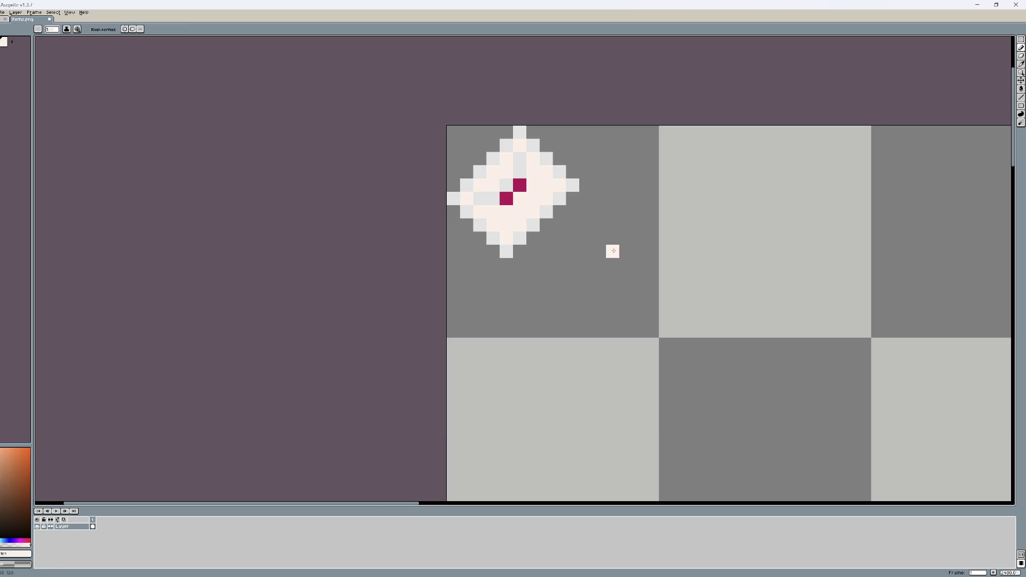
pyautogui.scroll(-4, 614, 251)
pyautogui.scroll(5, 573, 236)
# Step: Undo the recent edge-pixel strokes on the letter sprite
pyautogui.hotkey('ctrl', 'z')
pyautogui.hotkey('ctrl', 'z')
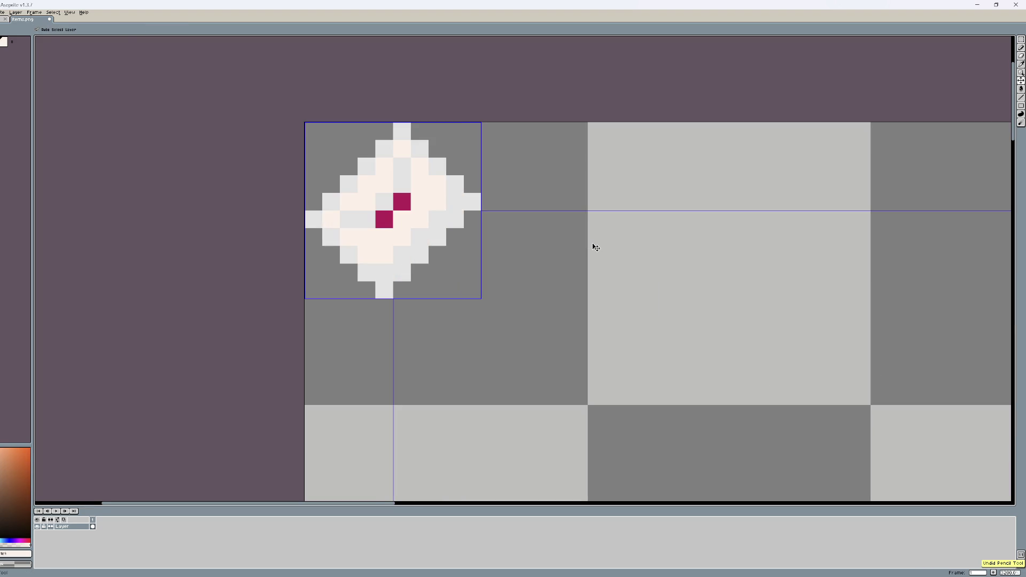
pyautogui.hotkey('ctrl', 'z')
pyautogui.press('v')
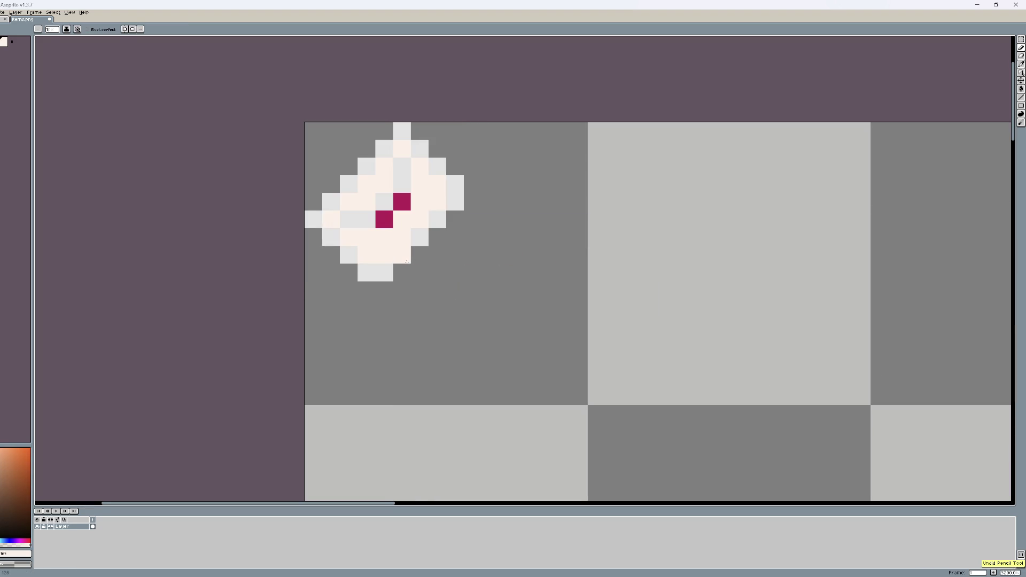
pyautogui.hotkey('ctrl', 'z')
pyautogui.hotkey('ctrl', 'z')
pyautogui.press('i')
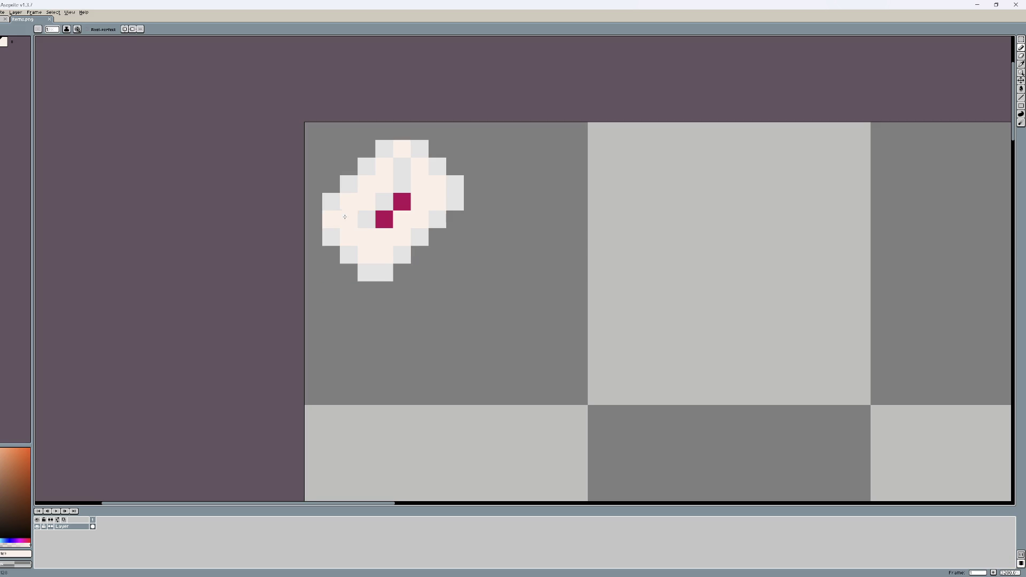
# Step: Repaint the sprite's edge pixels in light grey and cream, then save items.png
pyautogui.keyDown('alt'); pyautogui.click(335, 206); pyautogui.keyUp('alt')
pyautogui.moveTo(331, 216)
pyautogui.mouseDown()
pyautogui.moveTo(402, 149)
pyautogui.moveTo(384, 149)
pyautogui.mouseUp()
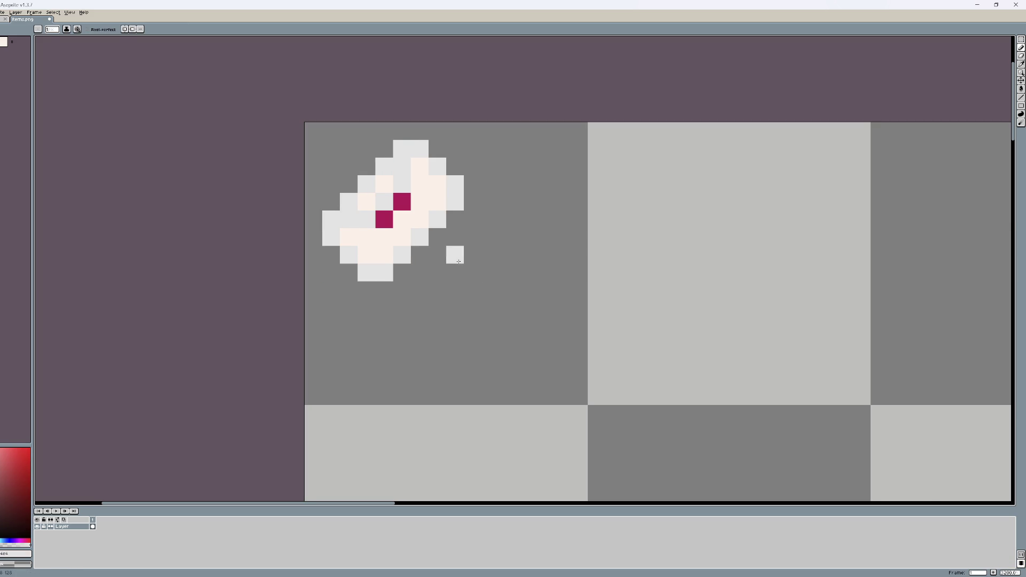
pyautogui.scroll(-4, 455, 255)
pyautogui.scroll(3, 441, 274)
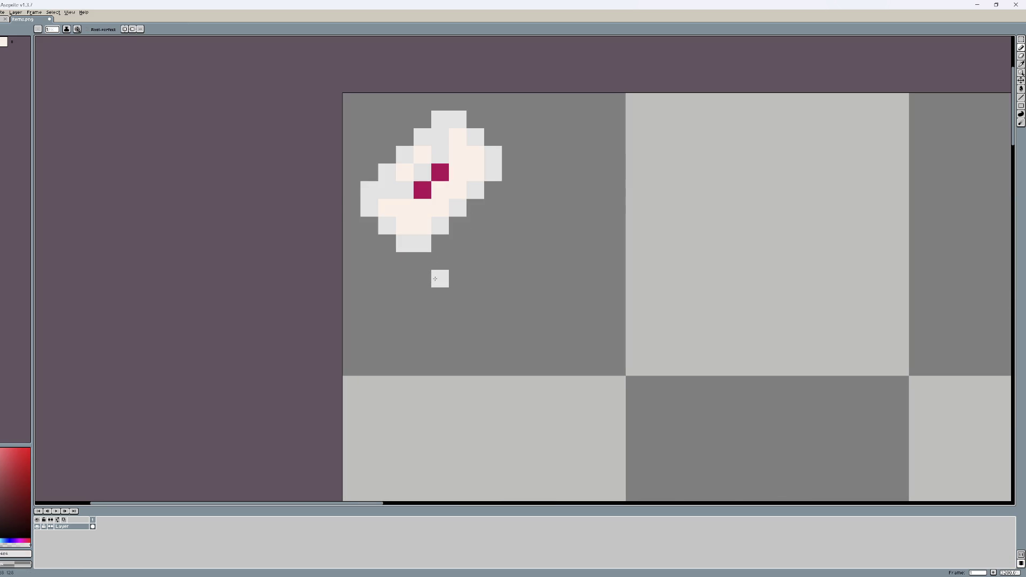
pyautogui.moveTo(389, 182); pyautogui.dragTo(389, 200)
pyautogui.keyDown('alt'); pyautogui.click(405, 209); pyautogui.keyUp('alt')
pyautogui.click(388, 189)
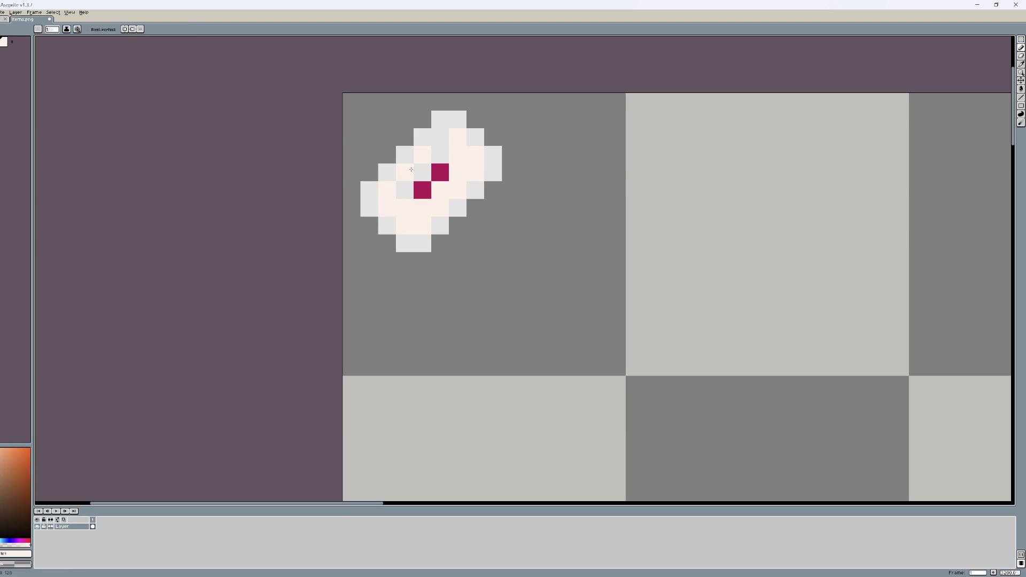
pyautogui.keyDown('alt'); pyautogui.click(441, 152); pyautogui.keyUp('alt')
pyautogui.click(441, 137)
pyautogui.click(387, 190)
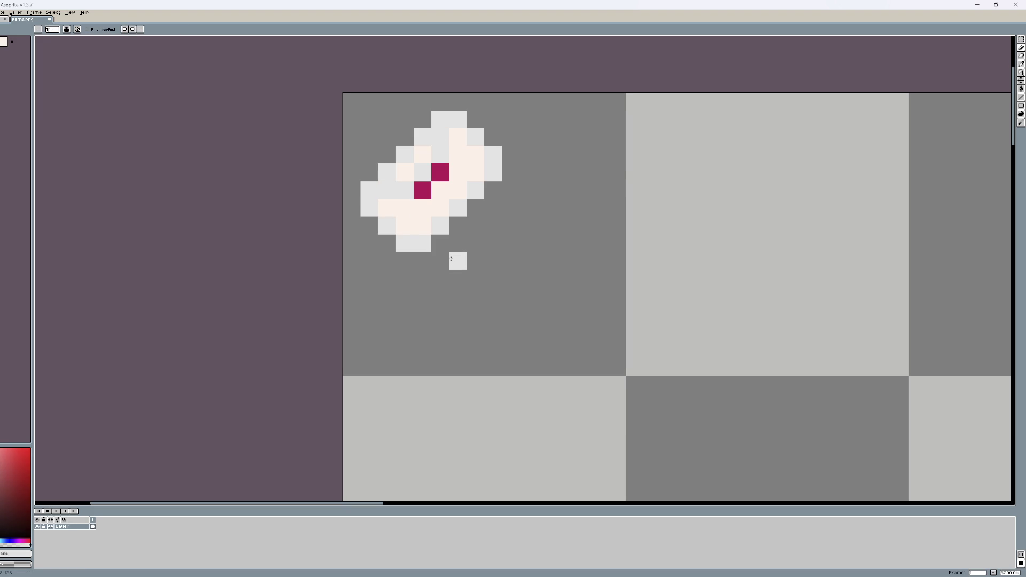
pyautogui.hotkey('ctrl', 's')
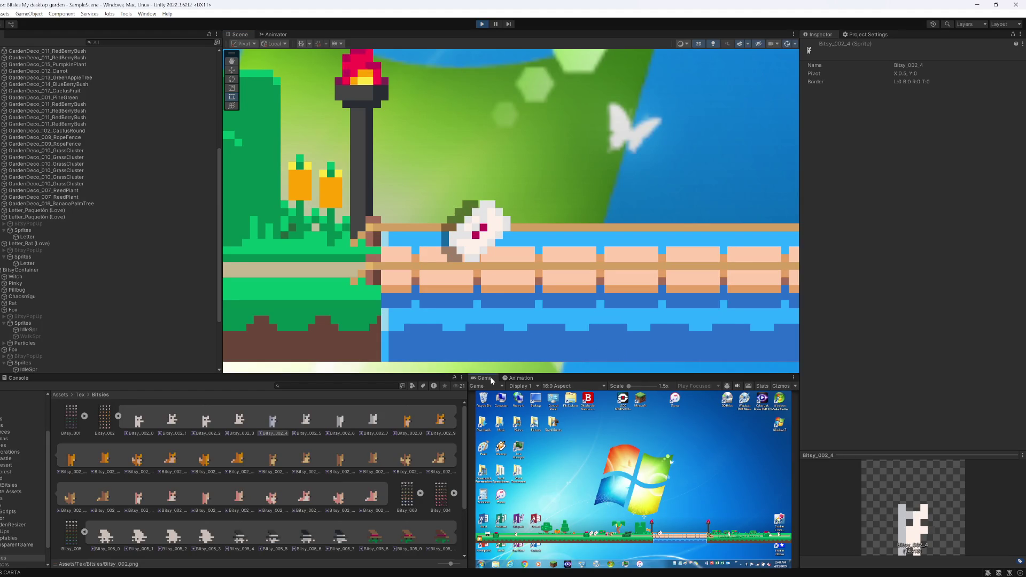
# Step: Restart play mode, set the Game view to 2.5x, carry a letter upward, then stop
pyautogui.click(481, 24)
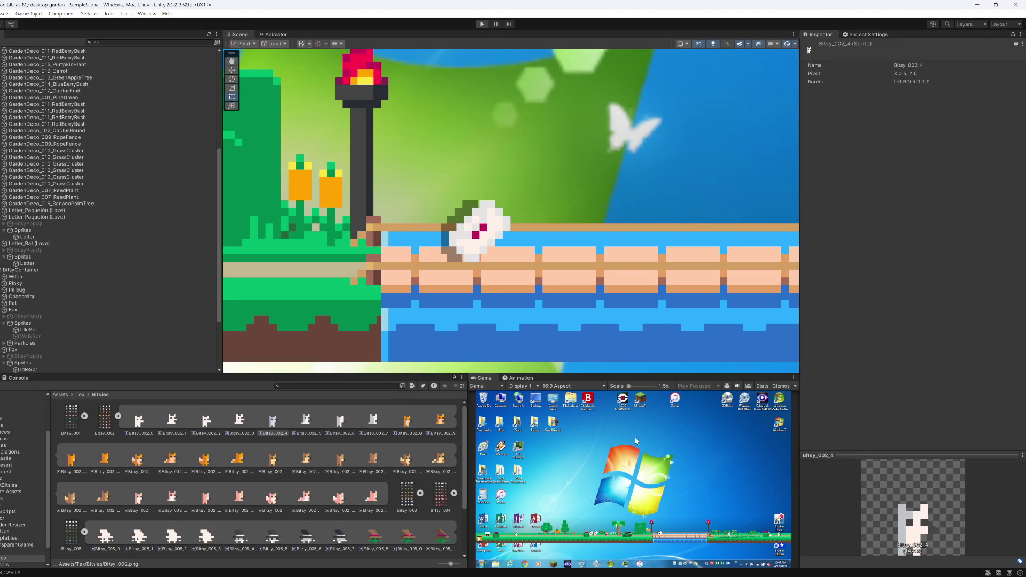
pyautogui.click(480, 24)
pyautogui.click(479, 23)
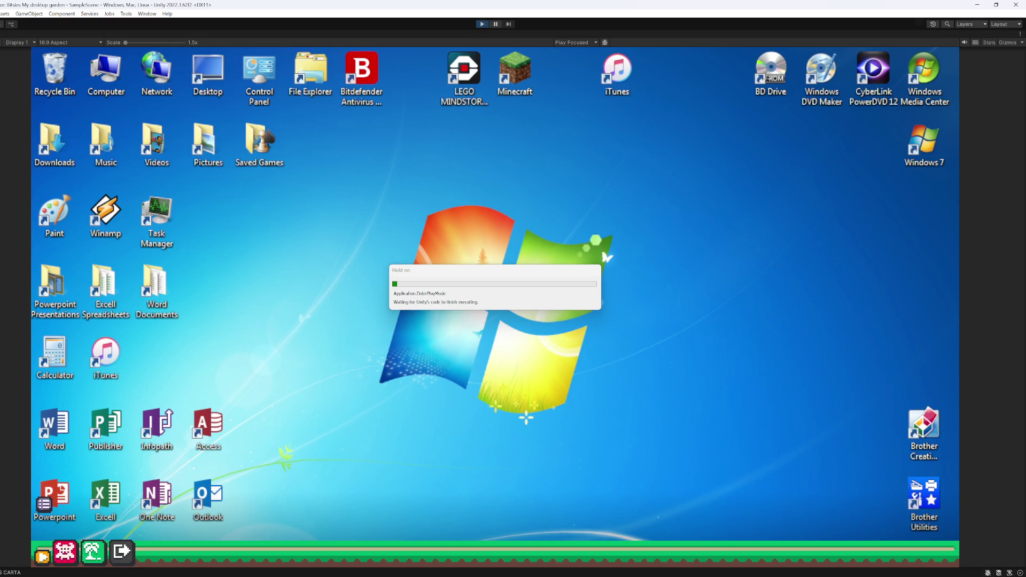
pyautogui.click(160, 43)
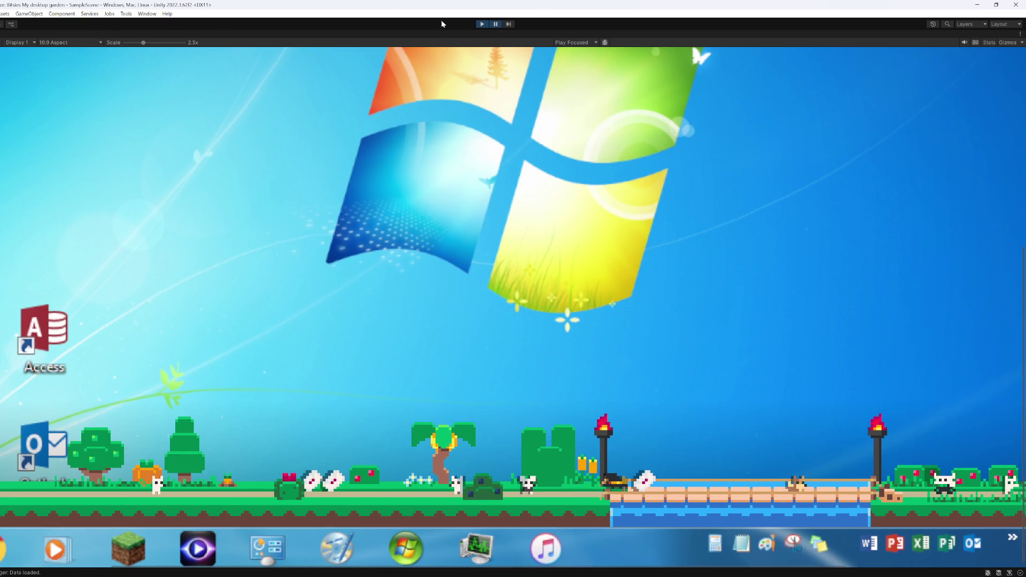
pyautogui.moveTo(332, 481)
pyautogui.mouseDown()
pyautogui.moveTo(397, 404)
pyautogui.moveTo(466, 348)
pyautogui.moveTo(691, 397)
pyautogui.moveTo(697, 467)
pyautogui.moveTo(674, 350)
pyautogui.moveTo(698, 338)
pyautogui.mouseUp()
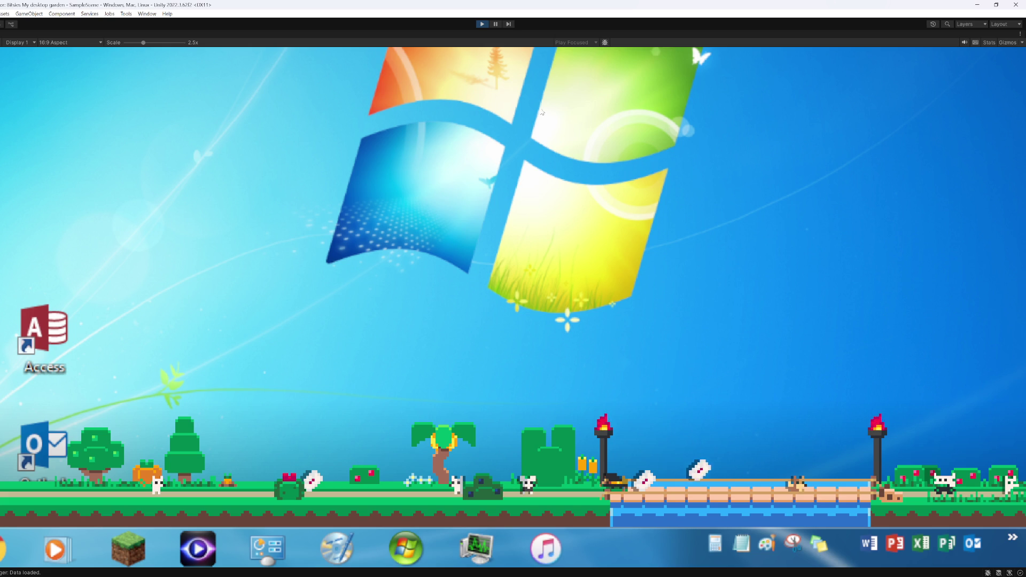
pyautogui.click(486, 24)
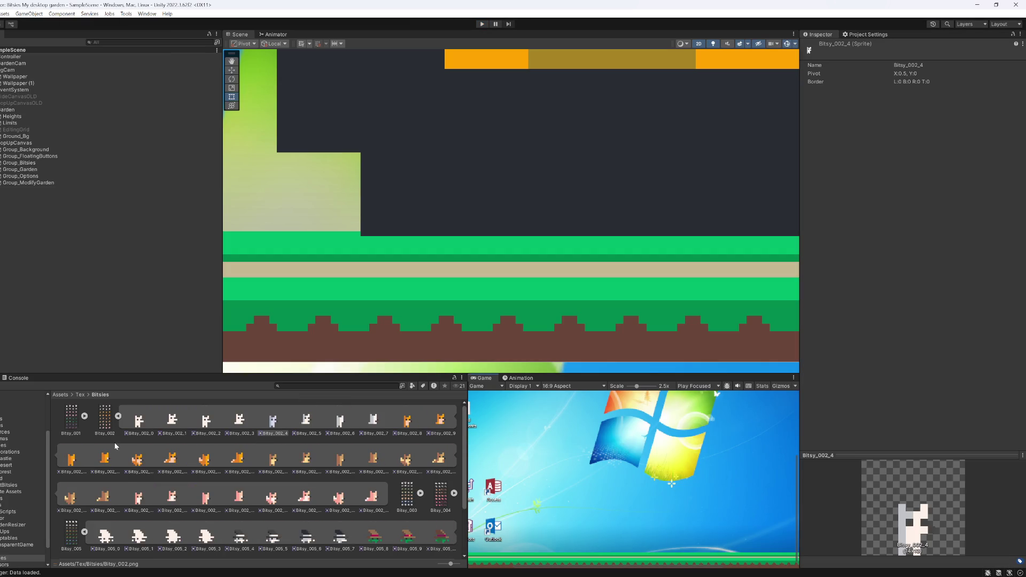
# Step: Show the Items texture's import settings from the Tex folder and maximize the Game view
pyautogui.click(118, 417)
pyautogui.click(22, 449)
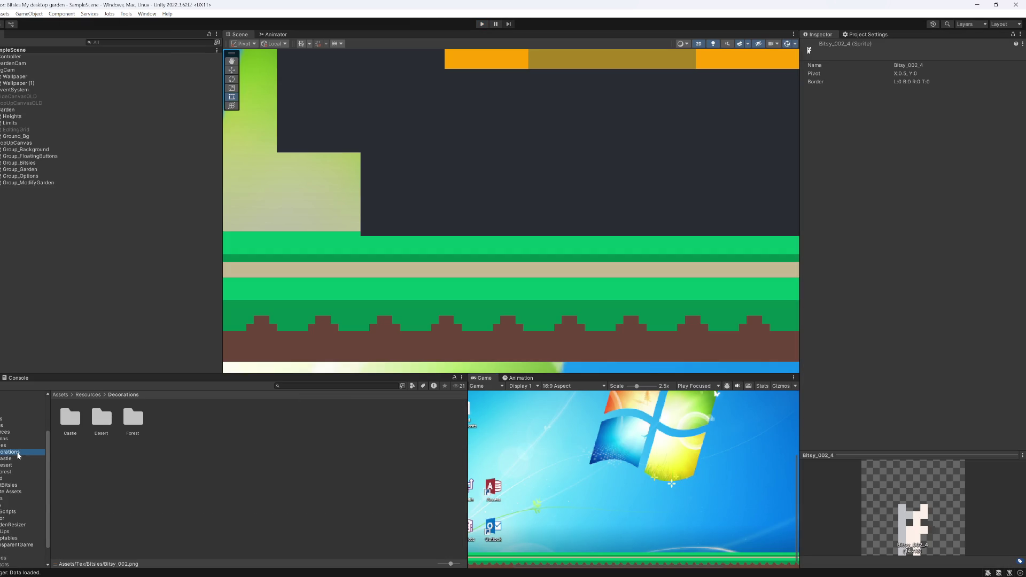
pyautogui.click(22, 480)
pyautogui.click(23, 484)
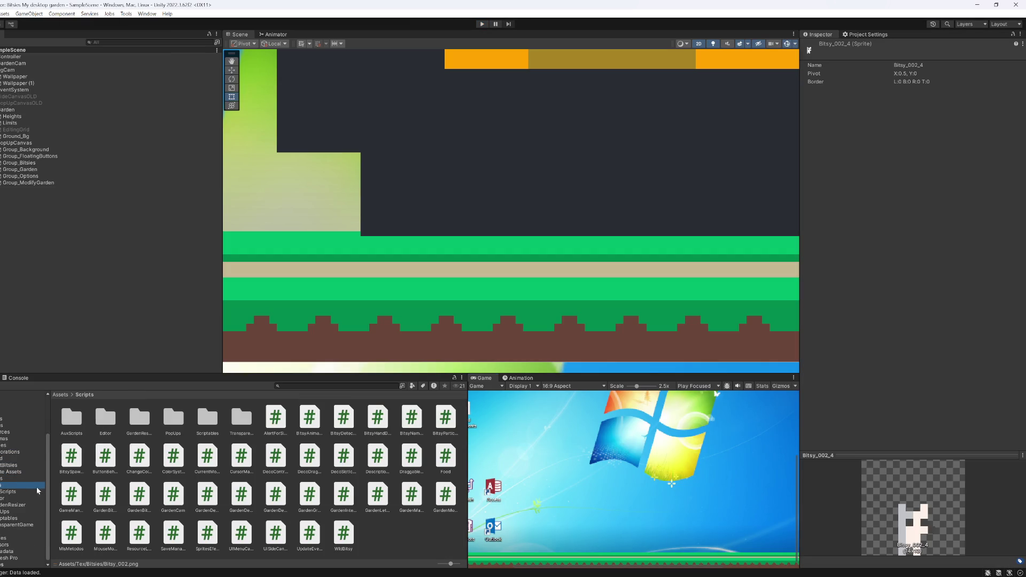
pyautogui.press('Down')
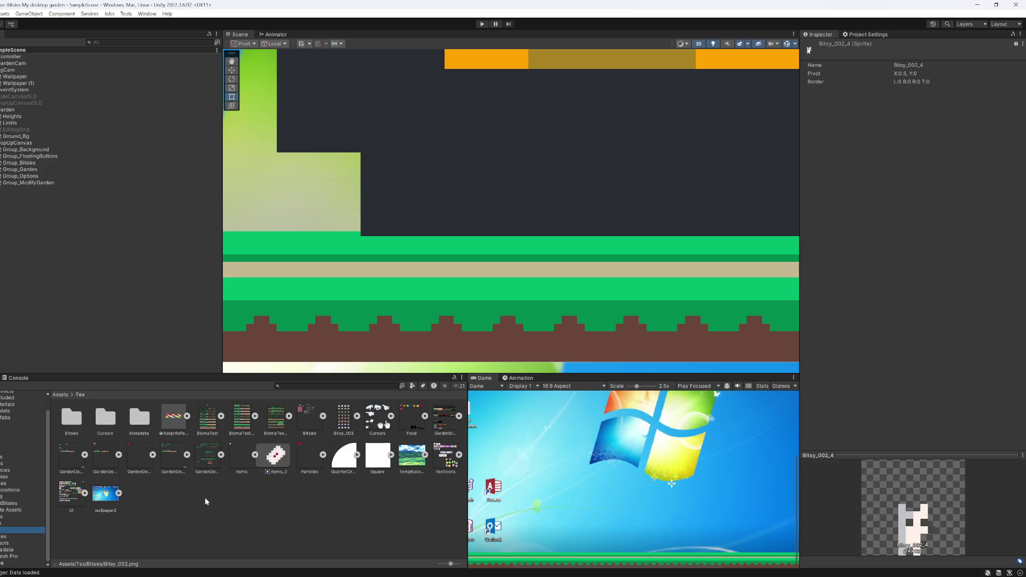
pyautogui.click(240, 464)
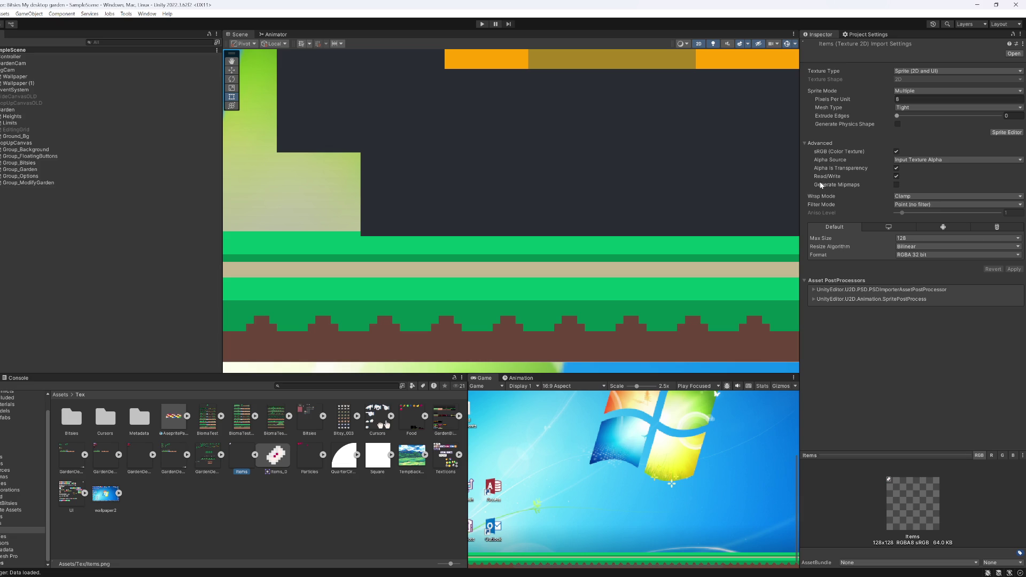
pyautogui.rightClick(484, 377)
pyautogui.click(513, 405)
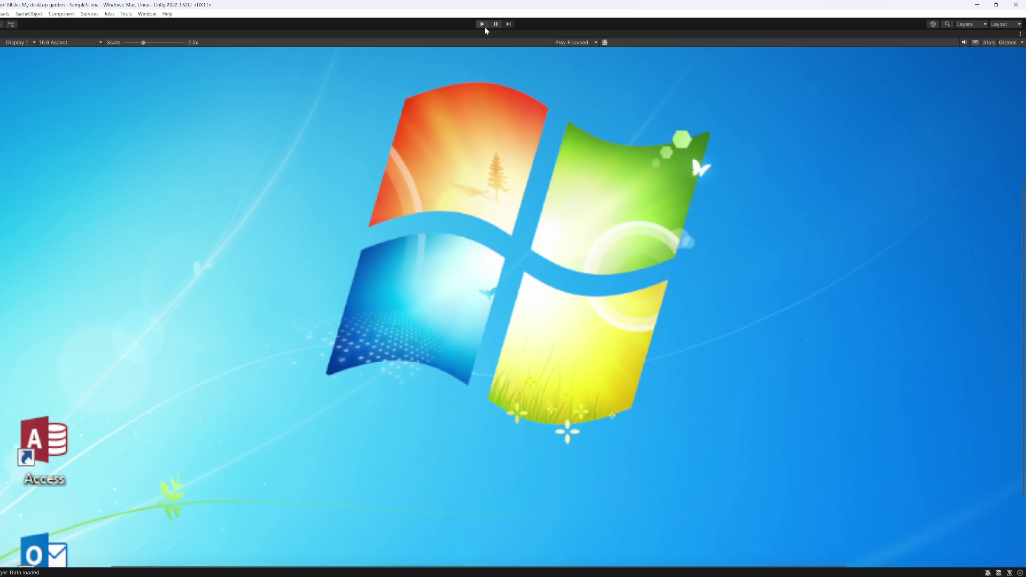
# Step: Start play mode and raise the Game view scale from 1.5x up to 3.8x
pyautogui.moveTo(135, 44); pyautogui.dragTo(108, 36)
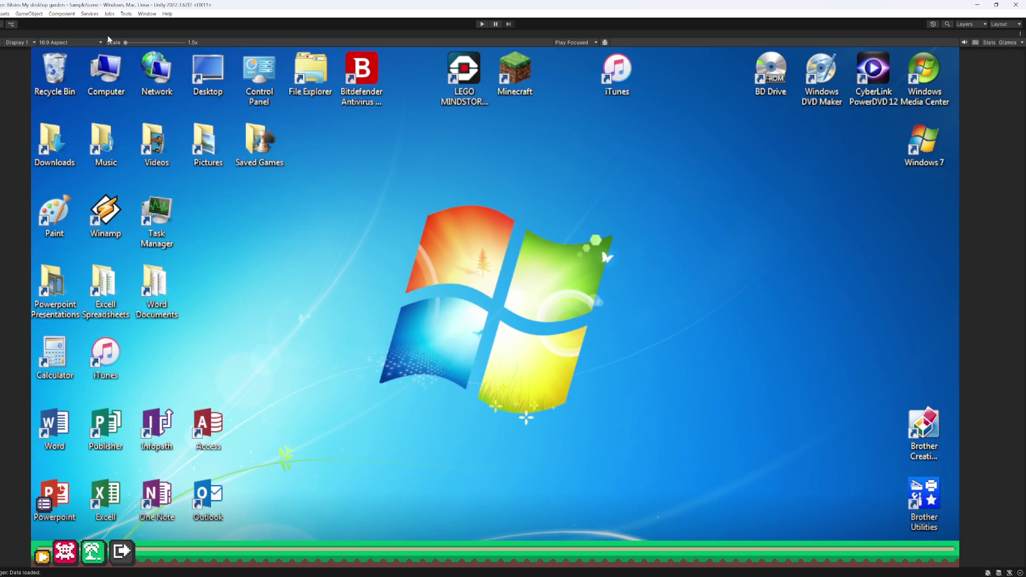
pyautogui.click(495, 25)
pyautogui.click(482, 24)
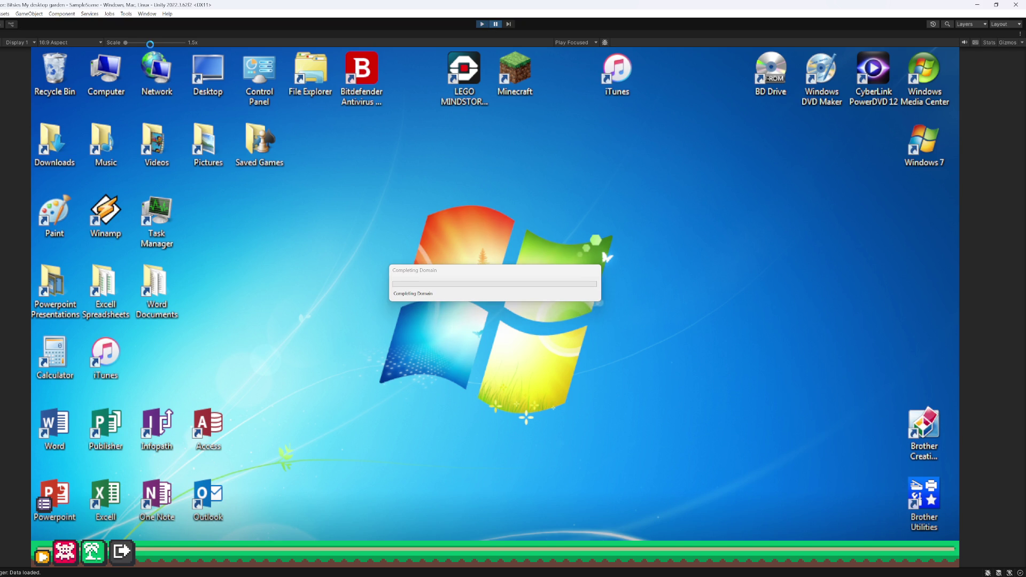
pyautogui.click(145, 43)
pyautogui.moveTo(448, 365); pyautogui.dragTo(455, 163)
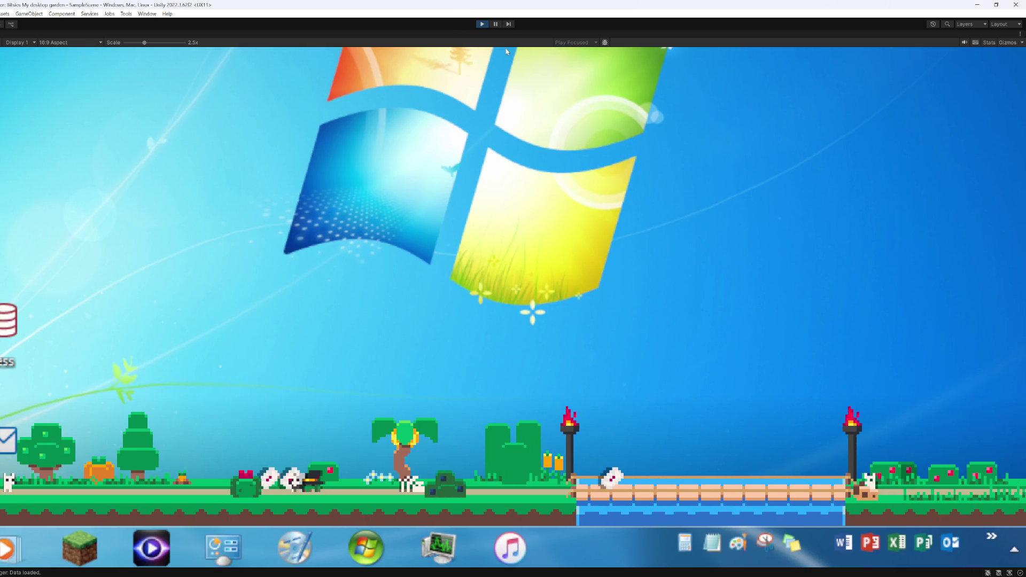
pyautogui.moveTo(143, 43); pyautogui.dragTo(158, 42)
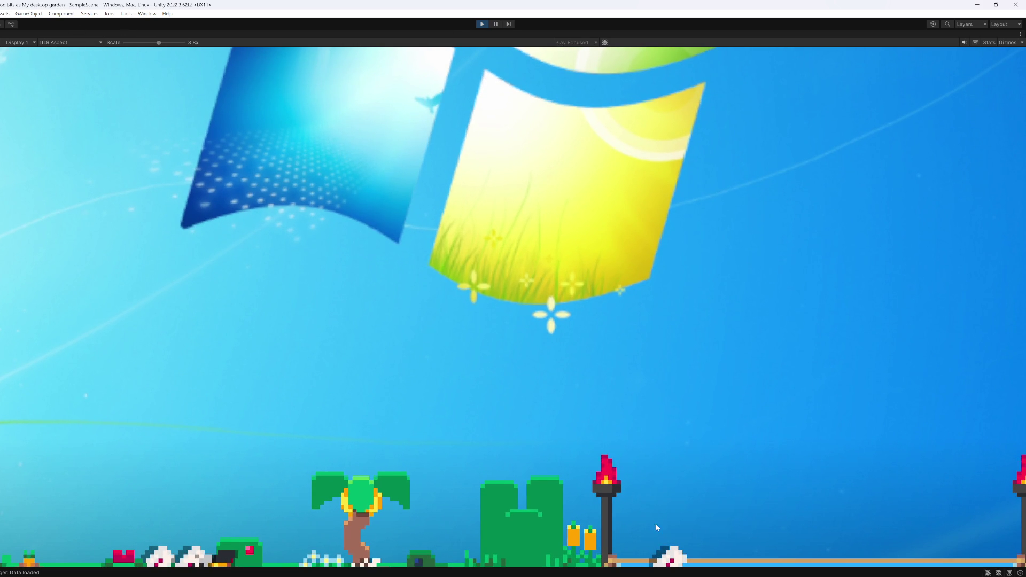
# Step: Pick up and drop several creatures, then shake a banana from the palm tree and carry it
pyautogui.moveTo(666, 553)
pyautogui.mouseDown()
pyautogui.moveTo(557, 296)
pyautogui.moveTo(357, 302)
pyautogui.mouseUp()
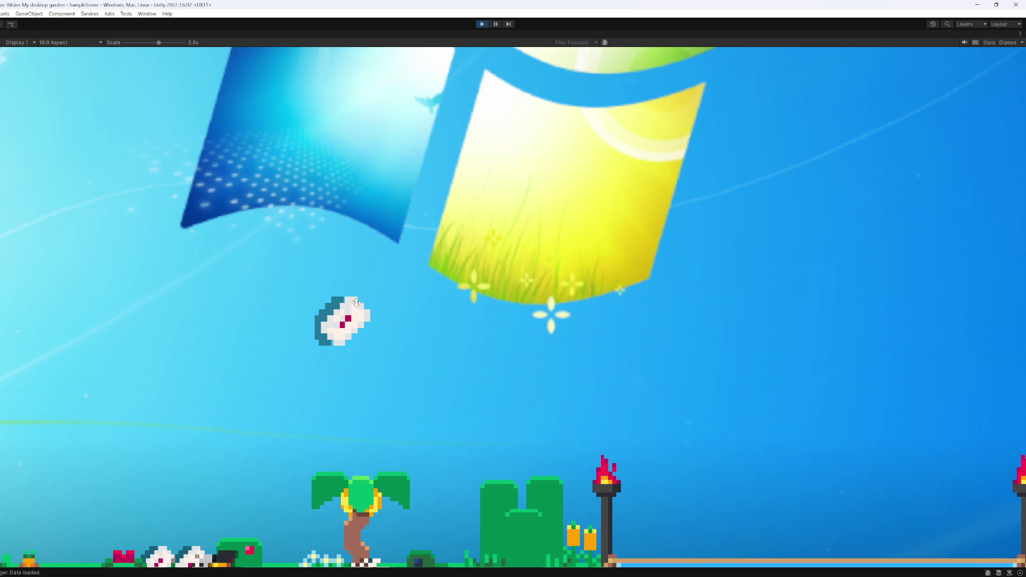
pyautogui.moveTo(357, 303); pyautogui.dragTo(335, 369)
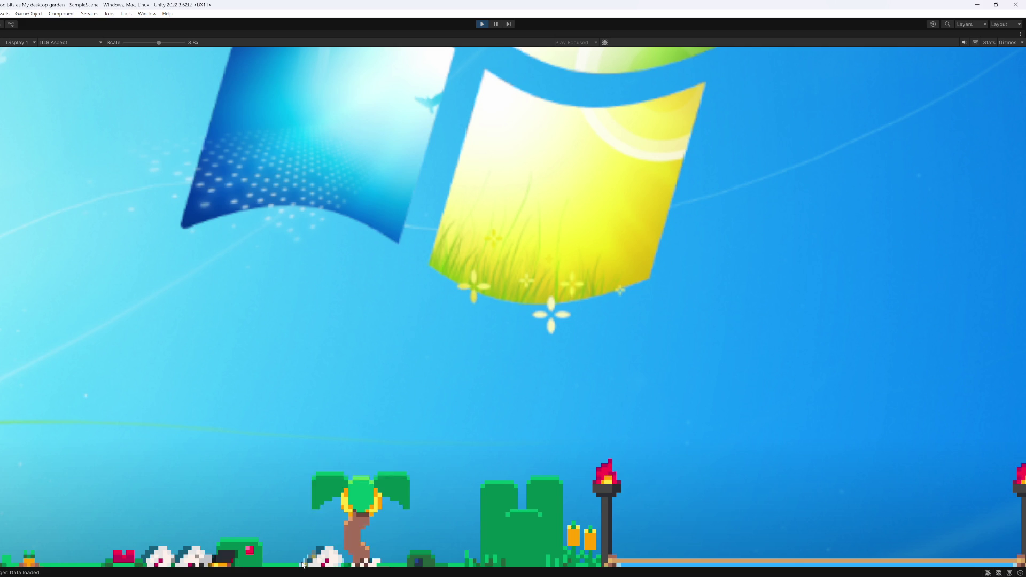
pyautogui.moveTo(160, 557)
pyautogui.mouseDown()
pyautogui.moveTo(250, 482)
pyautogui.moveTo(346, 375)
pyautogui.moveTo(365, 338)
pyautogui.moveTo(396, 348)
pyautogui.mouseUp()
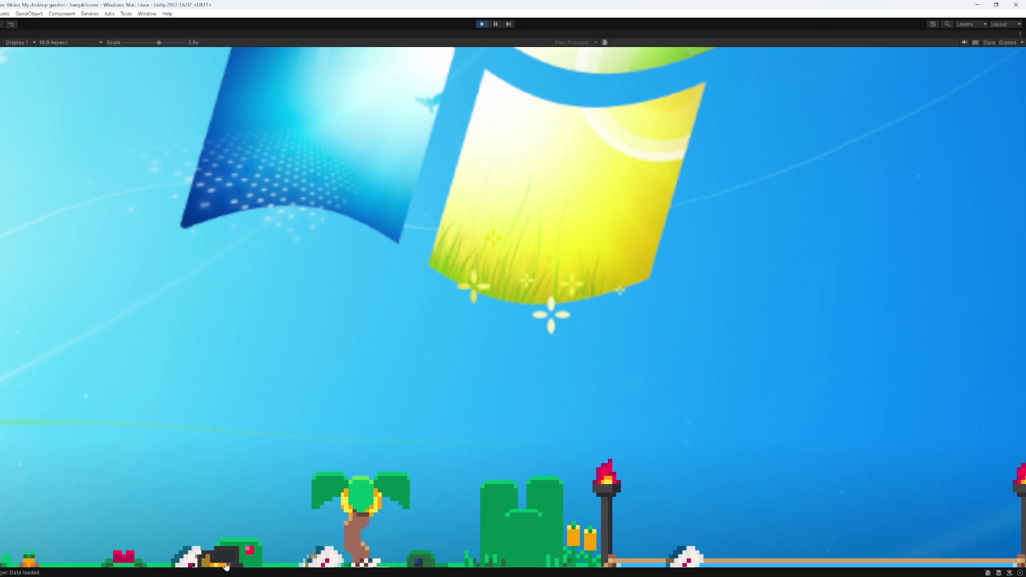
pyautogui.moveTo(687, 557); pyautogui.dragTo(677, 444)
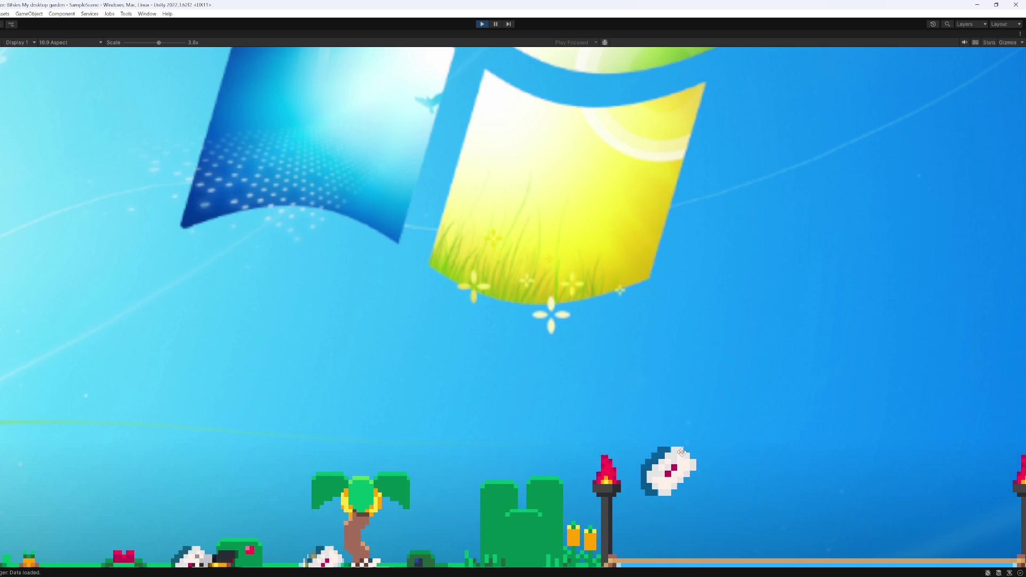
pyautogui.click(361, 497)
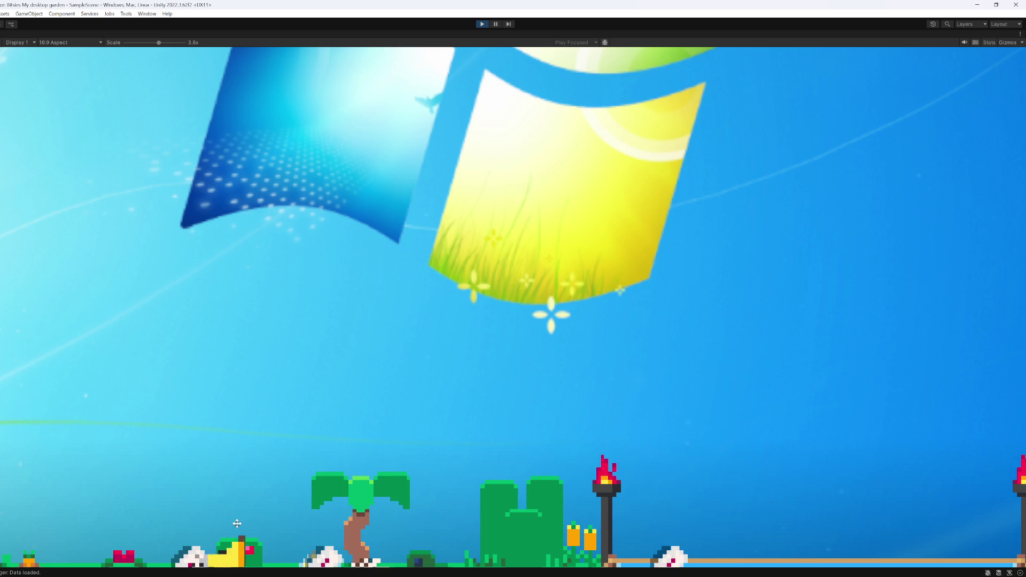
pyautogui.click(243, 550)
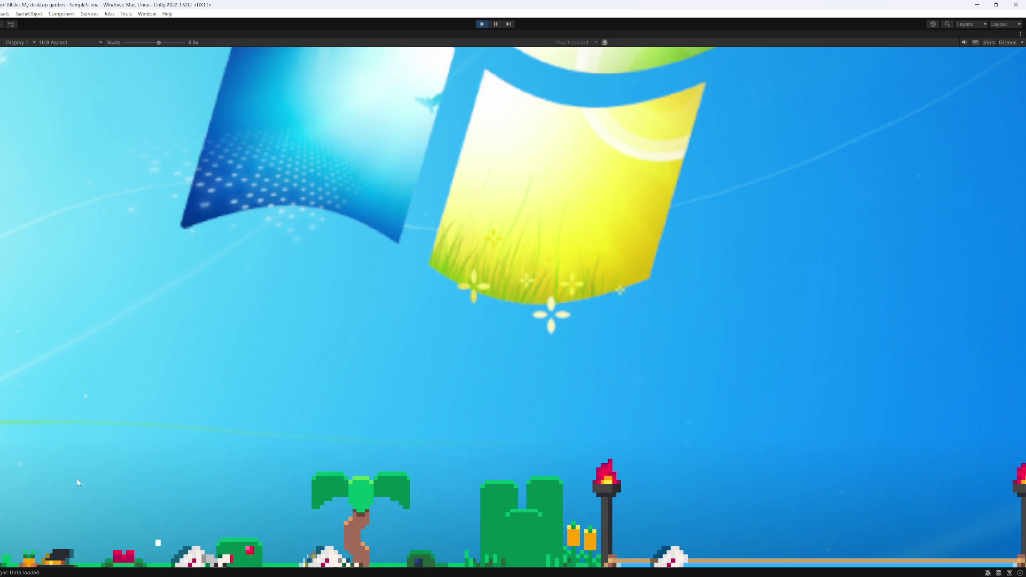
pyautogui.click(361, 497)
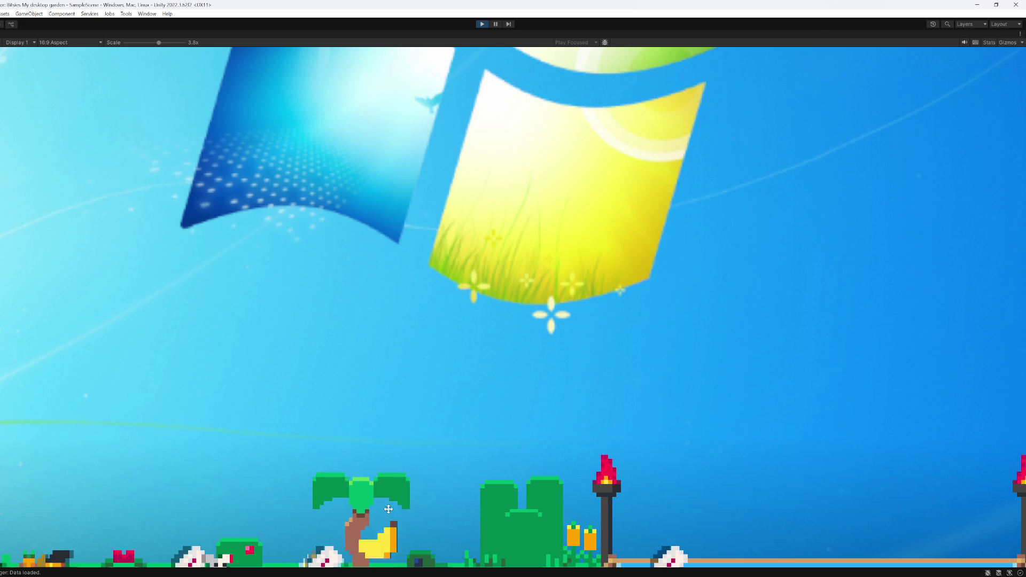
pyautogui.moveTo(385, 559)
pyautogui.mouseDown()
pyautogui.moveTo(539, 401)
pyautogui.moveTo(537, 387)
pyautogui.moveTo(402, 348)
pyautogui.moveTo(281, 334)
pyautogui.moveTo(286, 317)
pyautogui.moveTo(304, 312)
pyautogui.moveTo(338, 328)
pyautogui.mouseUp()
# Step: Stop play mode, reset the scale to 1.5x, and restore the normal editor layout
pyautogui.click(482, 24)
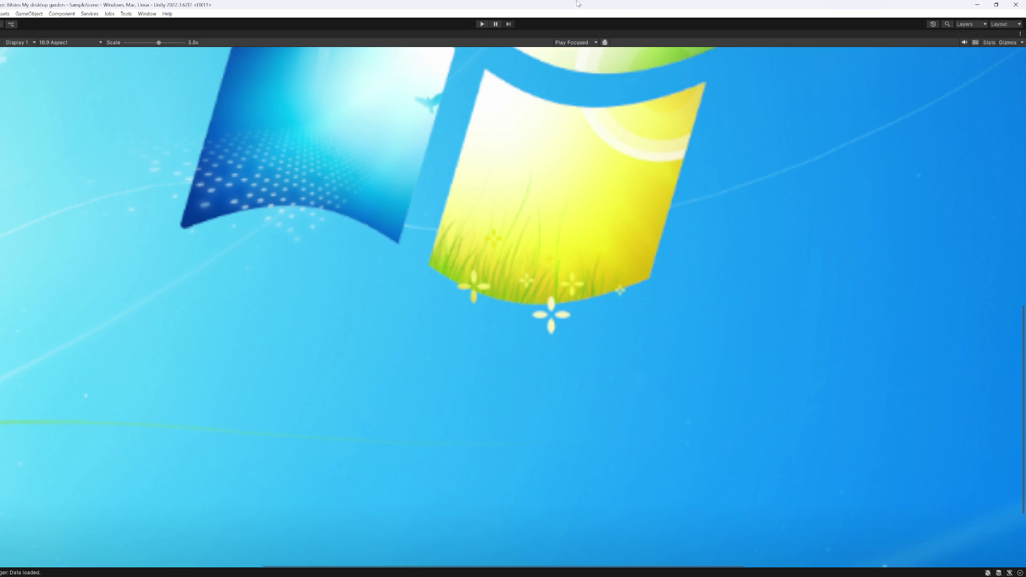
pyautogui.click(130, 43)
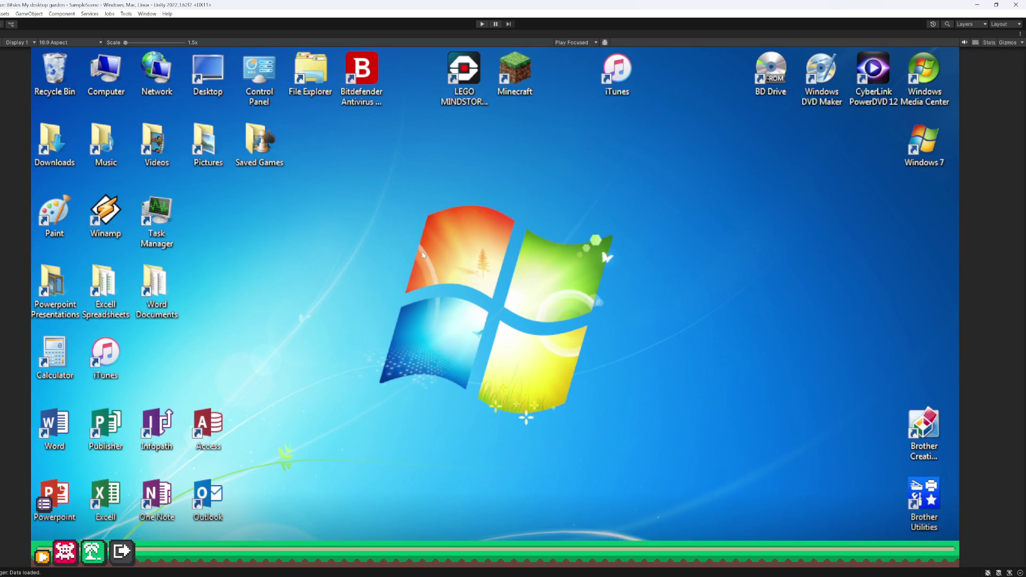
pyautogui.hotkey('shift', 'space')
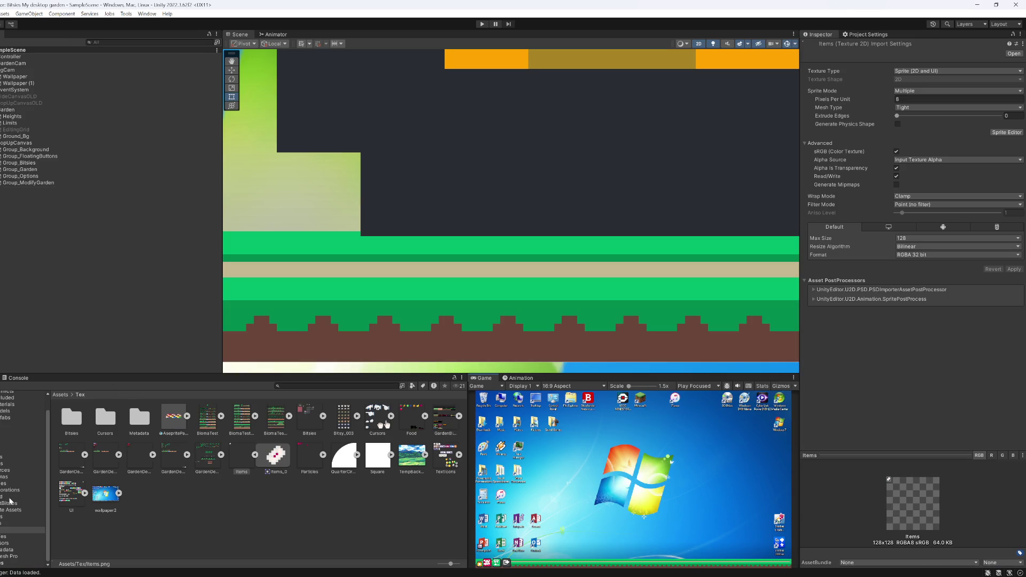
# Step: Check the Banana food asset, then show the Food texture's import settings in Tex
pyautogui.click(23, 497)
pyautogui.click(70, 420)
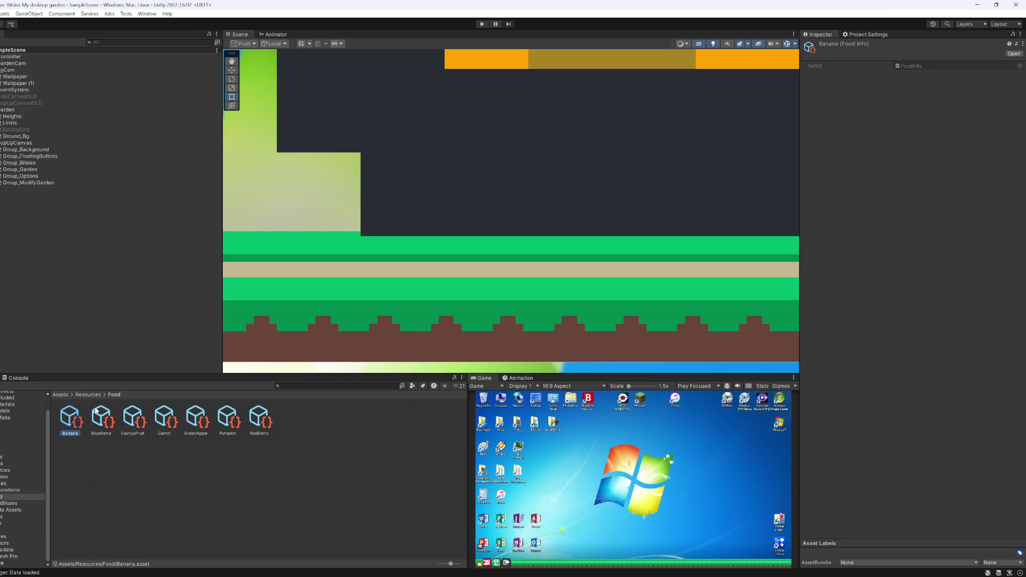
pyautogui.click(3, 531)
pyautogui.click(422, 435)
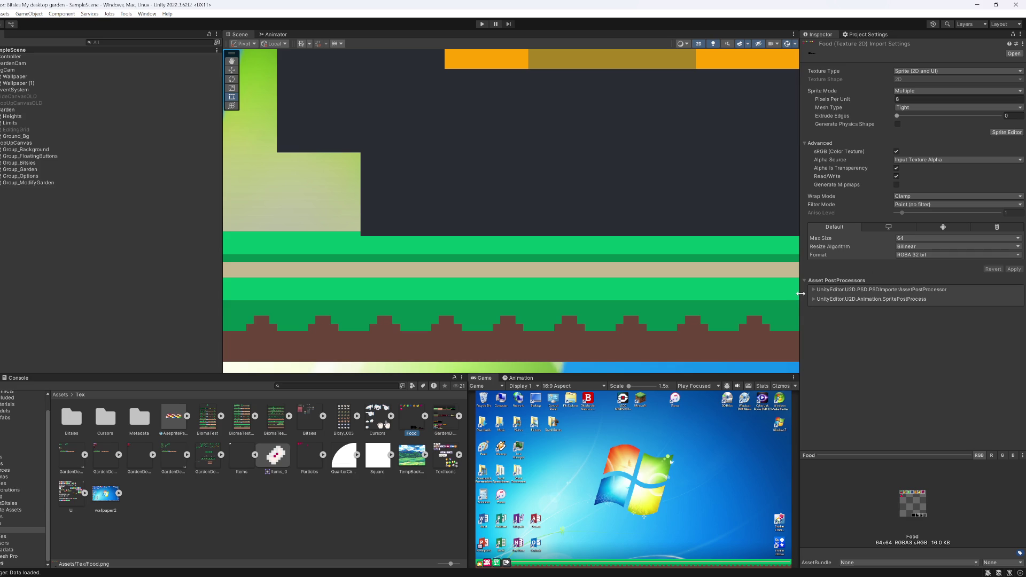
# Step: Snip the Food texture's import settings to an image and close the preview
pyautogui.press('super+shift+s')
pyautogui.moveTo(799, 278)
pyautogui.mouseDown()
pyautogui.moveTo(1025, 55)
pyautogui.moveTo(1025, 19)
pyautogui.mouseUp()
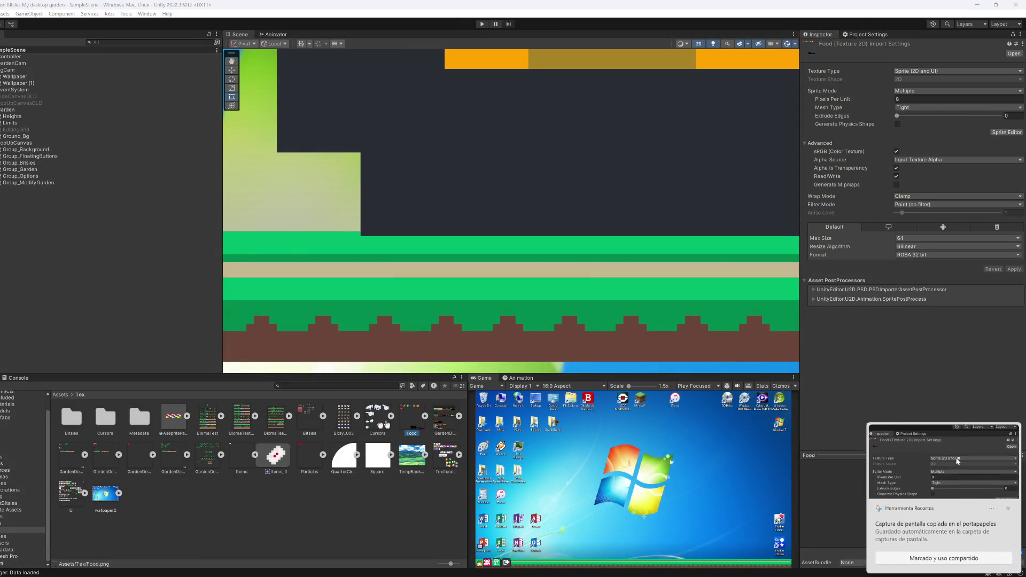
pyautogui.click(955, 461)
pyautogui.hotkey('alt', 'F4')
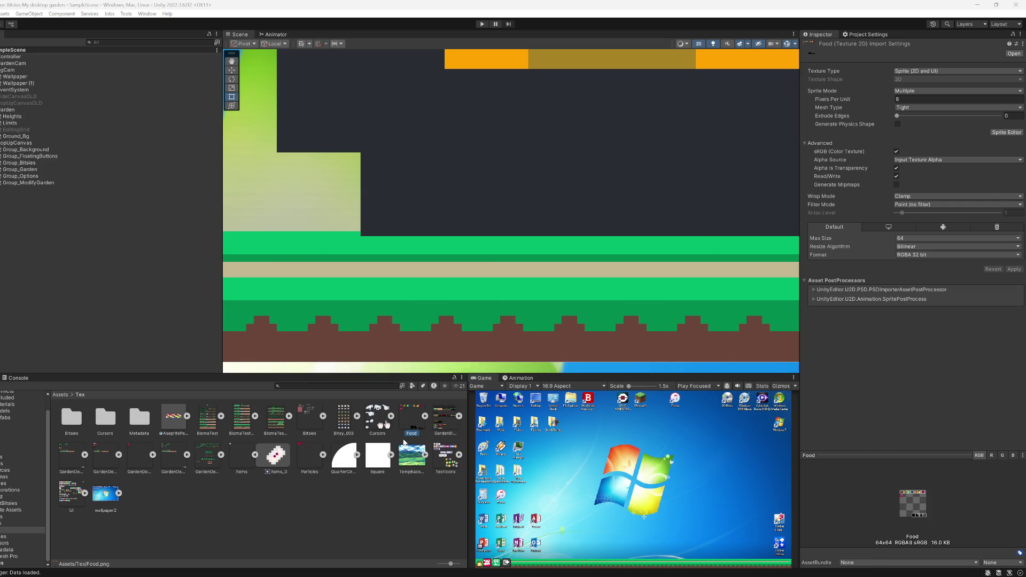
# Step: Inspect the Food_Banana sprite (pivot X 0.5, Y 0.13), then open Resources/Food
pyautogui.click(426, 416)
pyautogui.click(446, 418)
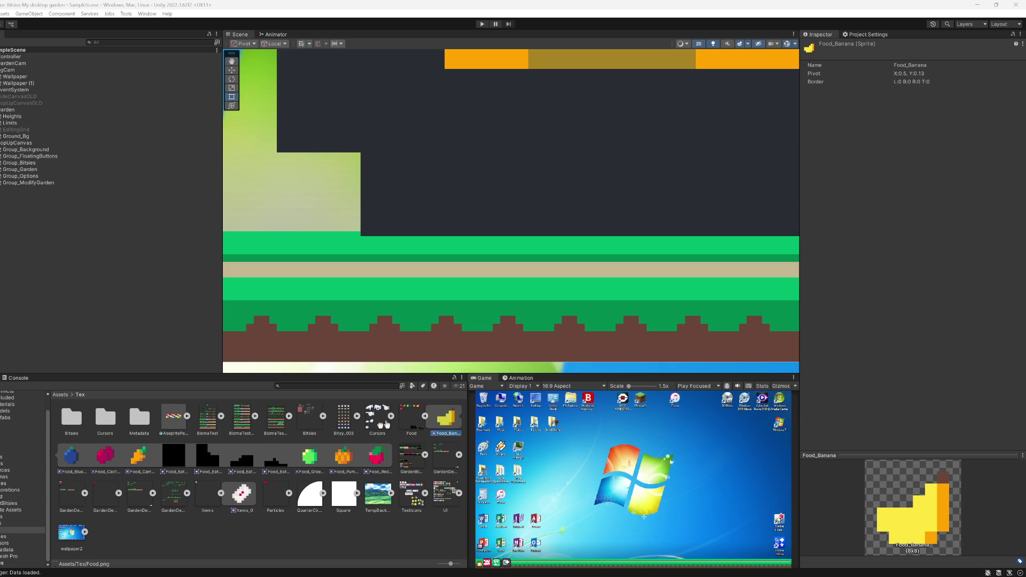
pyautogui.click(4, 498)
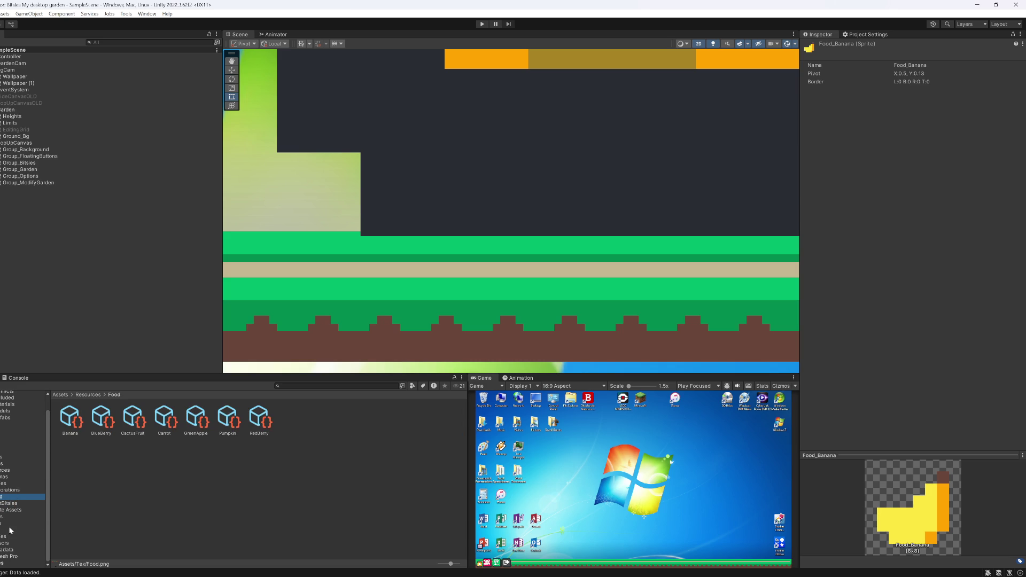
# Step: Select GardenFoodMat in Mats, showing Shadow X -0.002 and alpha 0.66, then press Play
pyautogui.scroll(1, 4, 518)
pyautogui.click(4, 481)
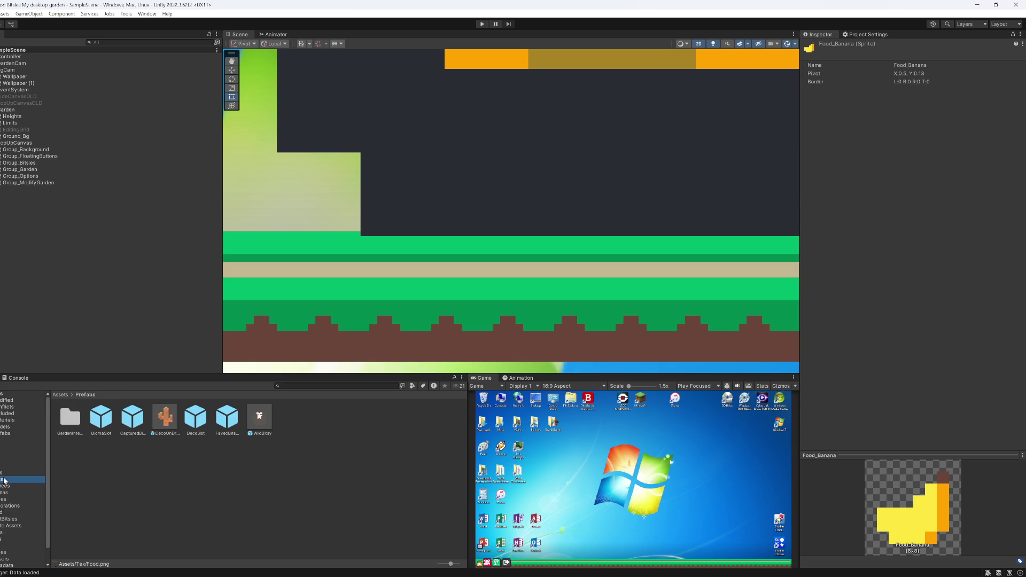
pyautogui.click(2, 467)
pyautogui.click(164, 418)
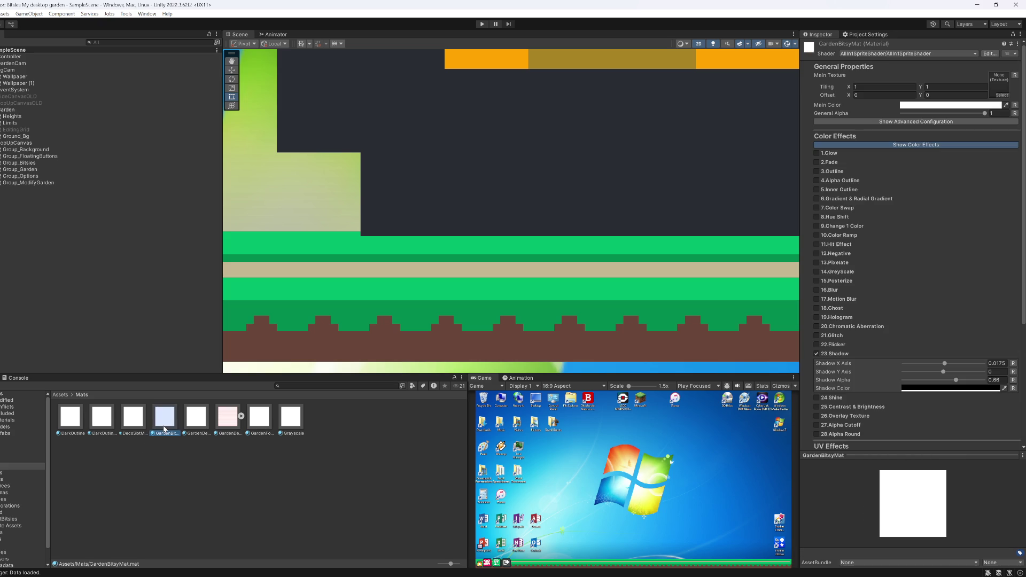
pyautogui.press('Right')
pyautogui.press('Right')
pyautogui.press('Right')
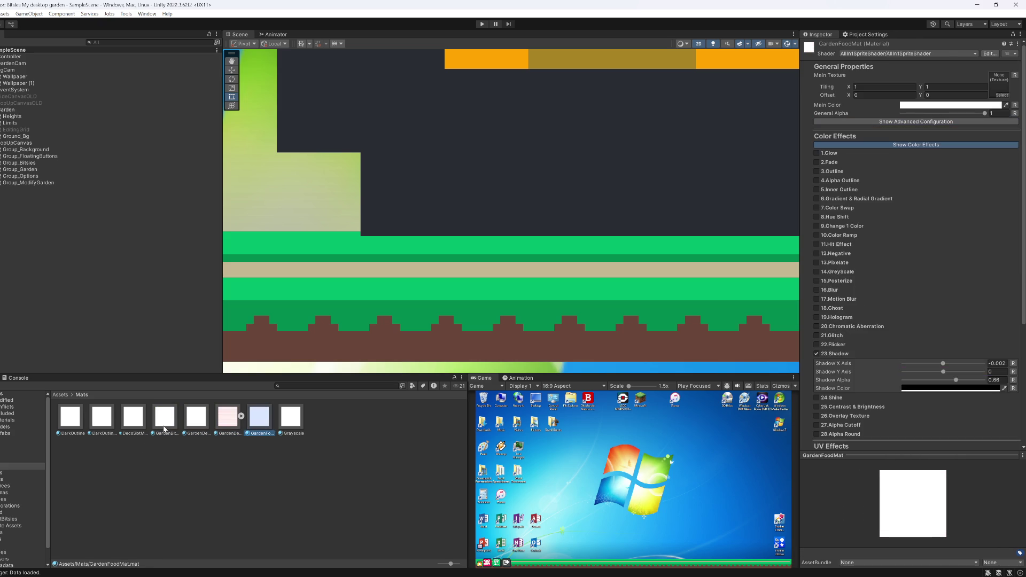
pyautogui.press('Left')
pyautogui.click(482, 24)
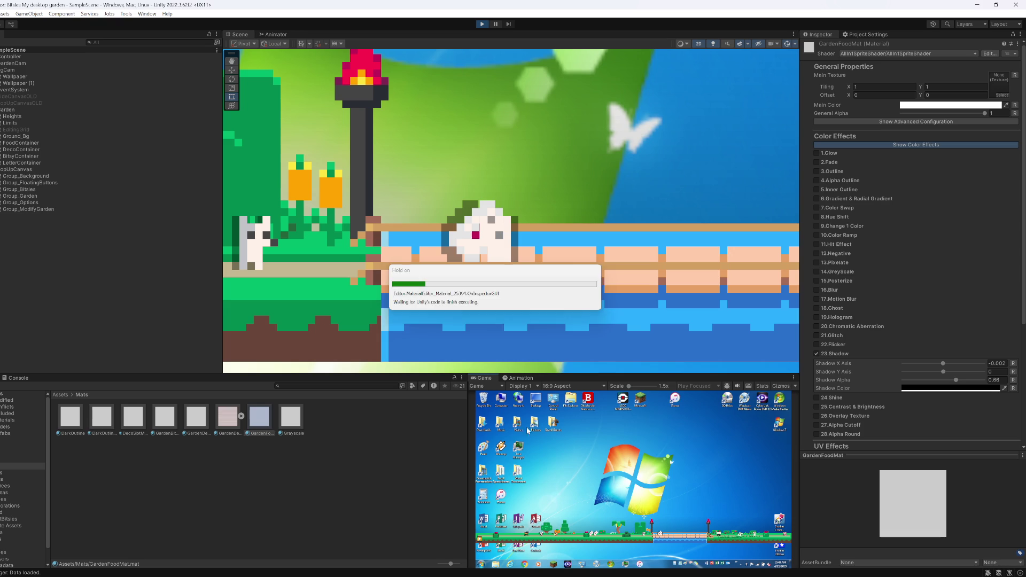
# Step: Pan the Scene view across the garden, and drag a banana and a blue berry off their plants
pyautogui.moveTo(429, 309); pyautogui.dragTo(597, 306)
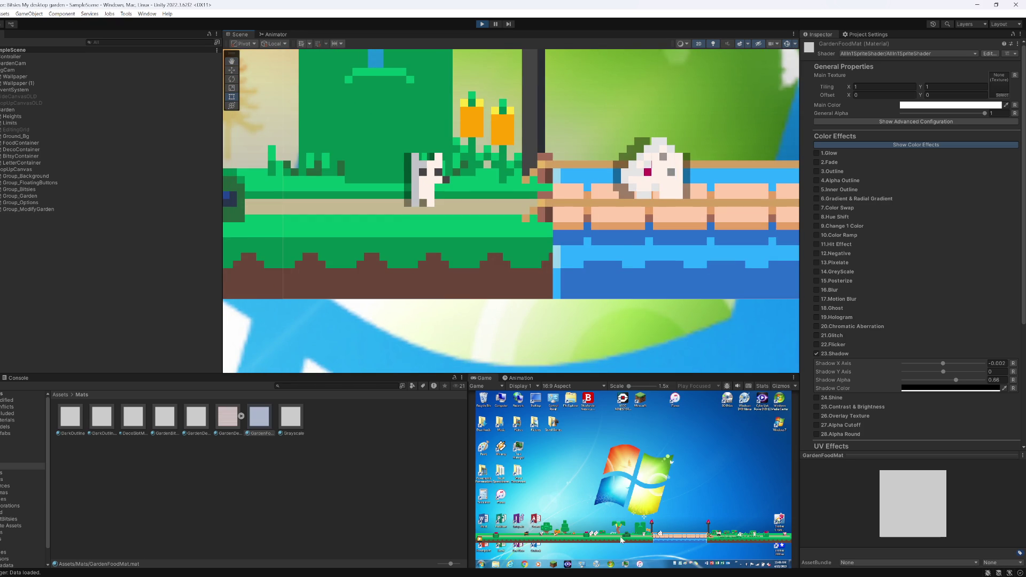
pyautogui.moveTo(403, 277)
pyautogui.mouseDown()
pyautogui.moveTo(502, 277)
pyautogui.moveTo(723, 342)
pyautogui.mouseUp()
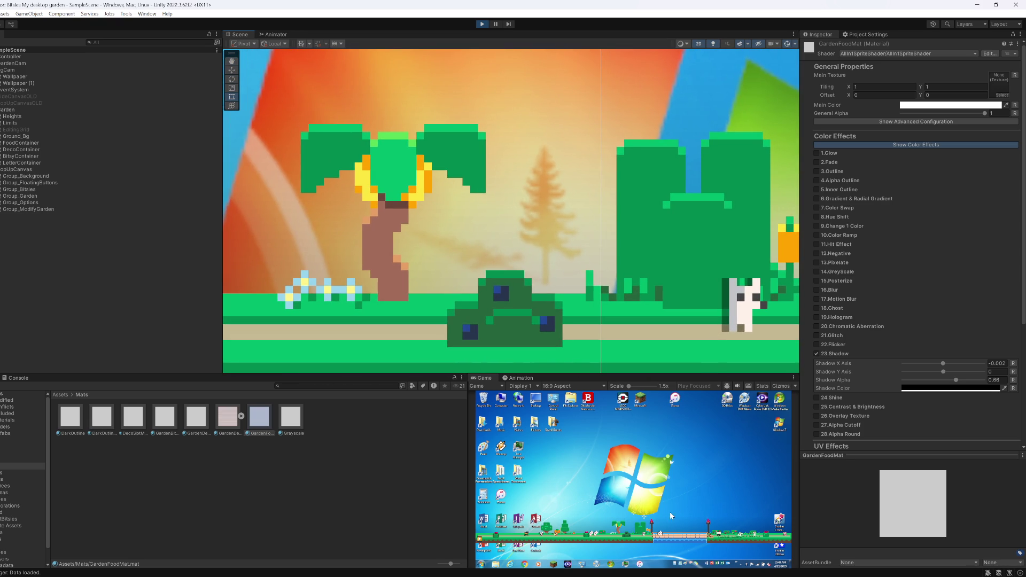
pyautogui.moveTo(623, 526)
pyautogui.mouseDown()
pyautogui.moveTo(610, 526)
pyautogui.moveTo(674, 525)
pyautogui.mouseUp()
pyautogui.moveTo(615, 342); pyautogui.dragTo(156, 280)
pyautogui.scroll(2, 485, 160)
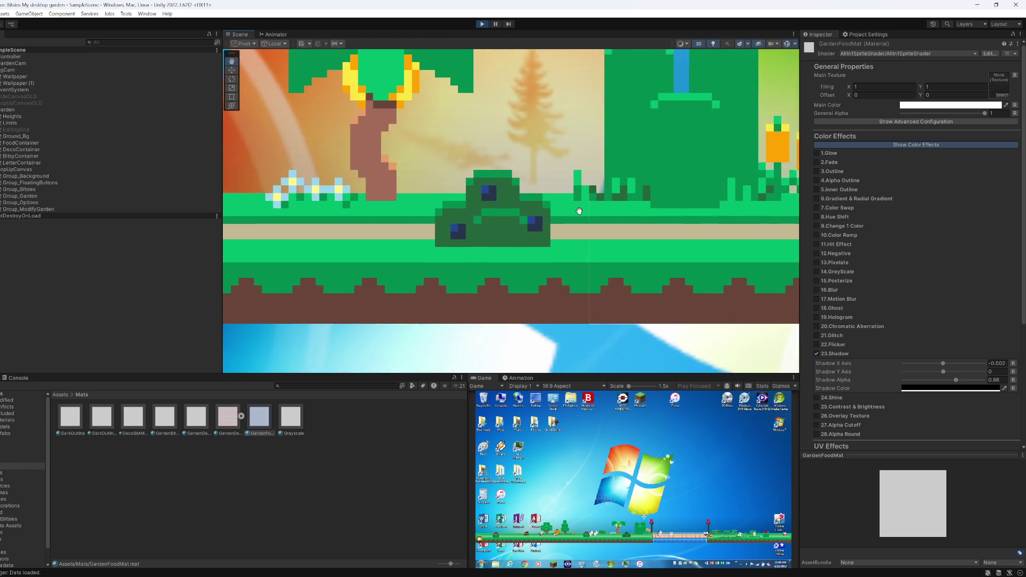
pyautogui.moveTo(628, 538)
pyautogui.mouseDown()
pyautogui.moveTo(619, 521)
pyautogui.moveTo(618, 532)
pyautogui.mouseUp()
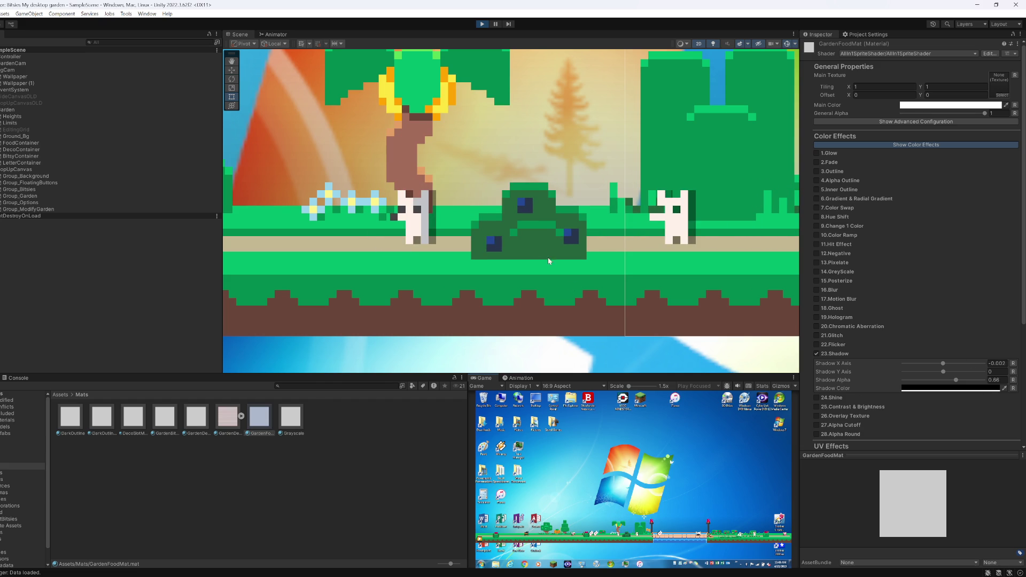
pyautogui.moveTo(534, 240); pyautogui.dragTo(552, 229)
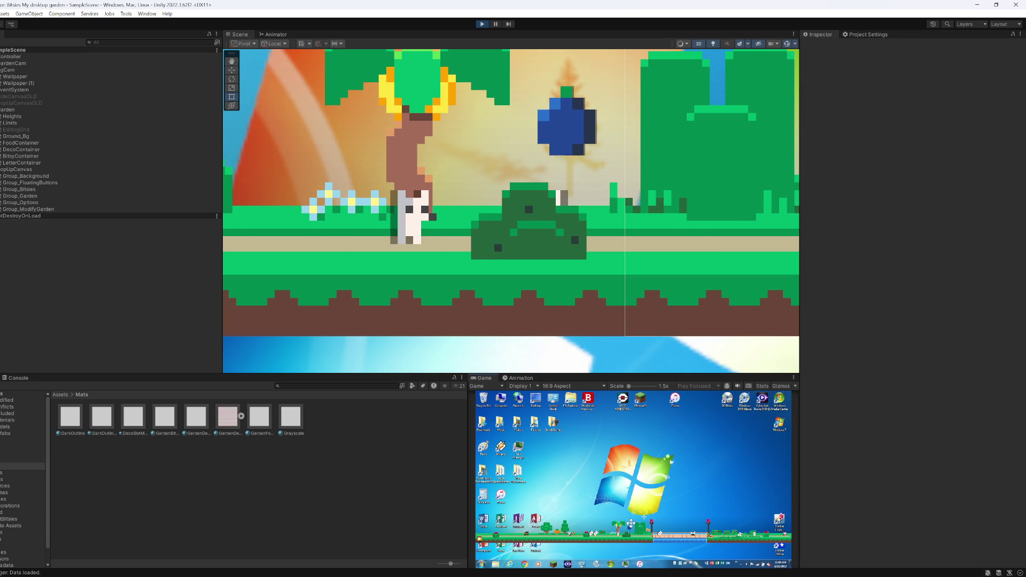
# Step: Select the blue berry's Sprites > Default child and open its material's Shadow X Axis value
pyautogui.click(565, 148)
pyautogui.click(69, 156)
pyautogui.press('Right')
pyautogui.press('Down')
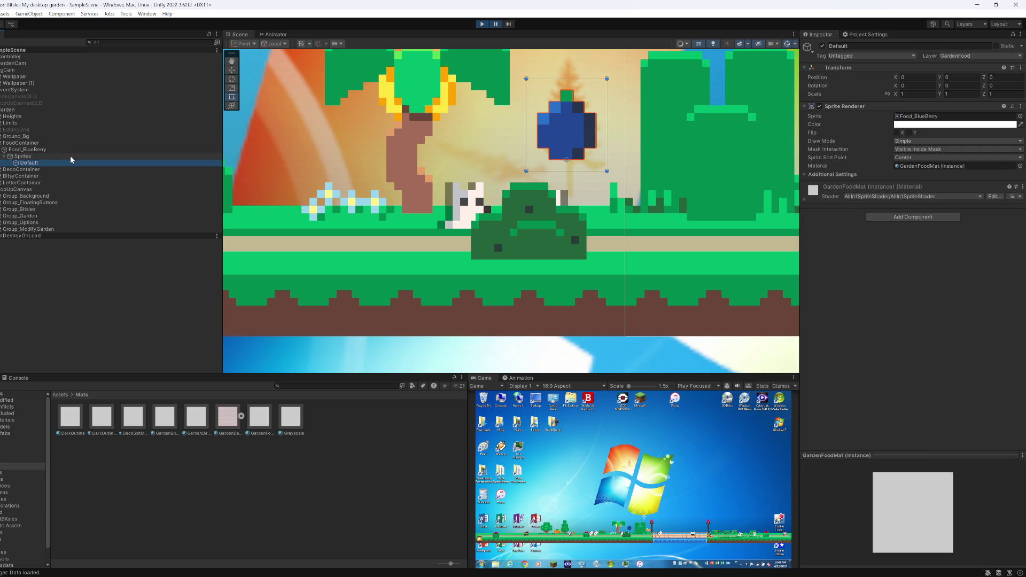
pyautogui.click(829, 197)
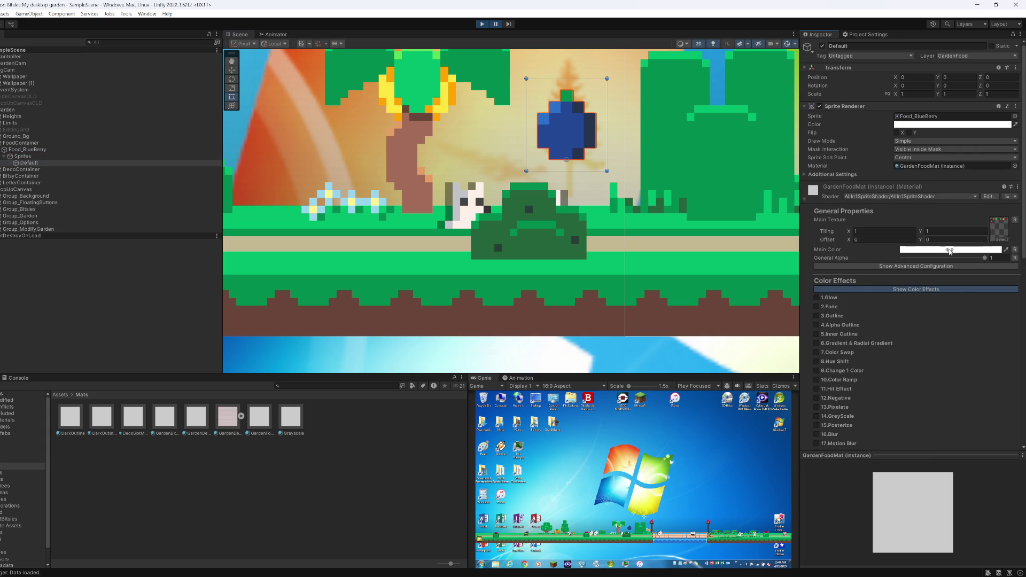
pyautogui.scroll(-2, 855, 395)
pyautogui.scroll(-3, 836, 418)
pyautogui.click(817, 342)
pyautogui.click(997, 352)
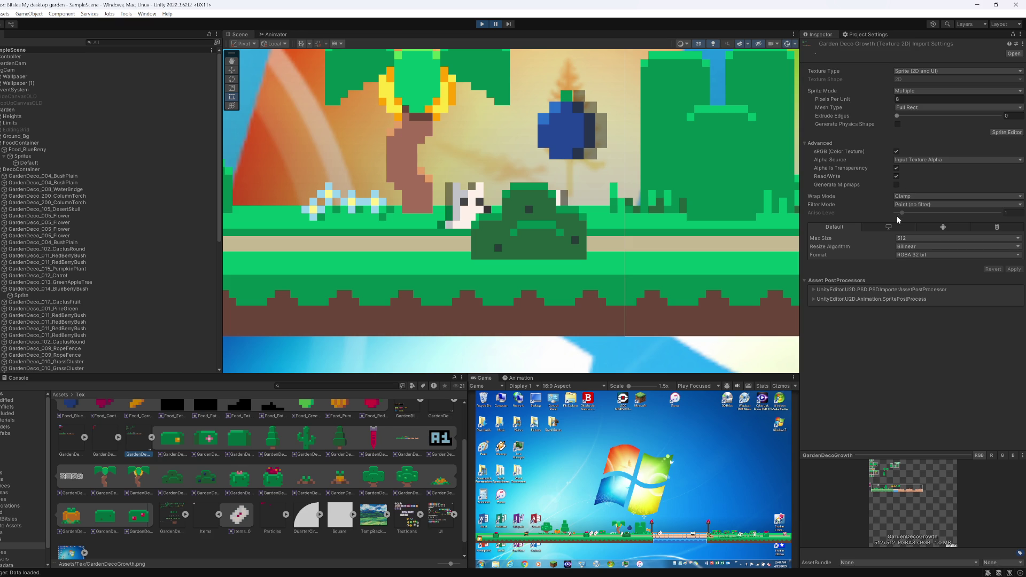
# Step: Stop the game, then change the Food texture in Assets/Tex from Tight to Full Rect mesh type
pyautogui.click(483, 25)
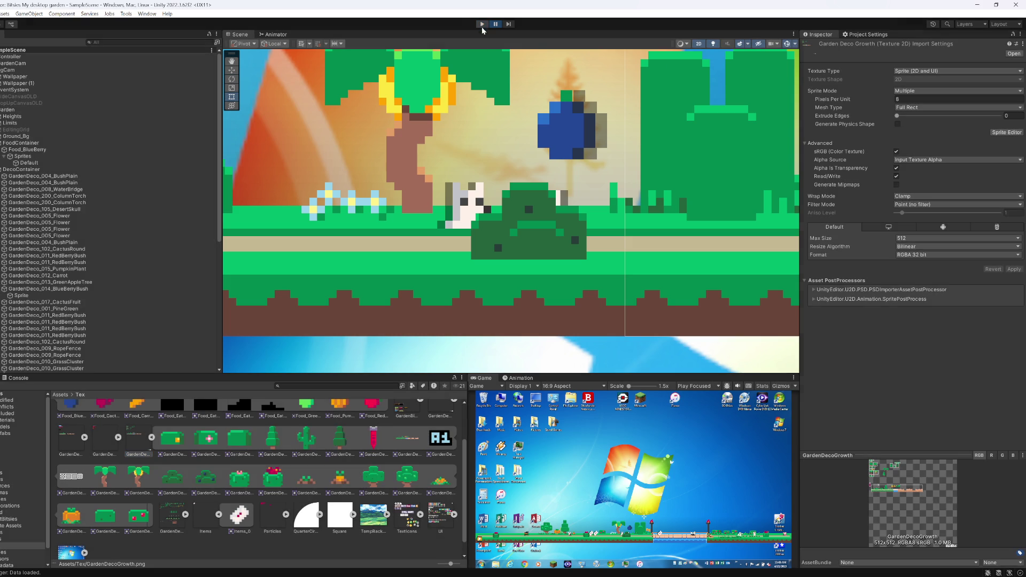
pyautogui.click(219, 514)
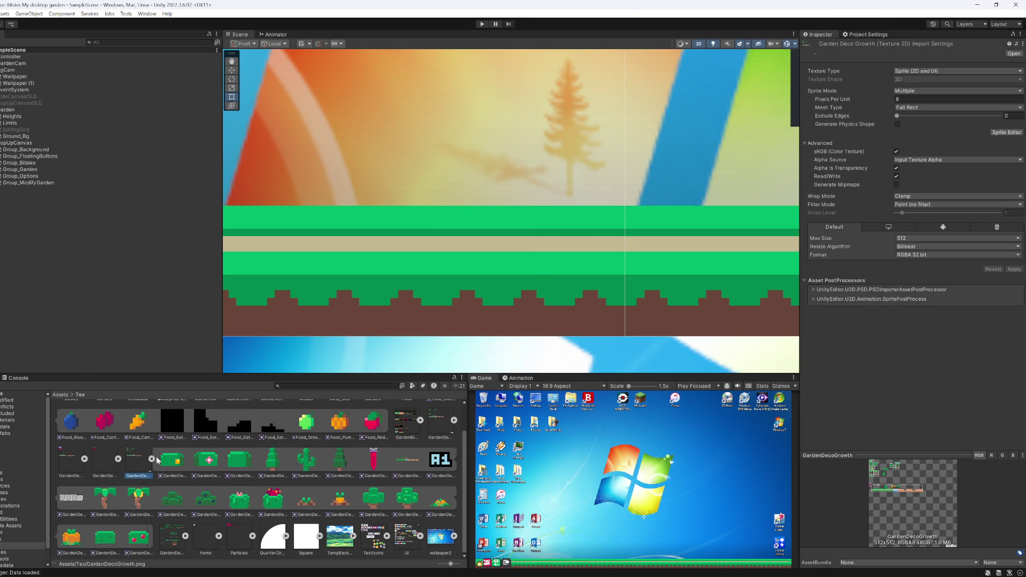
pyautogui.scroll(2, 156, 460)
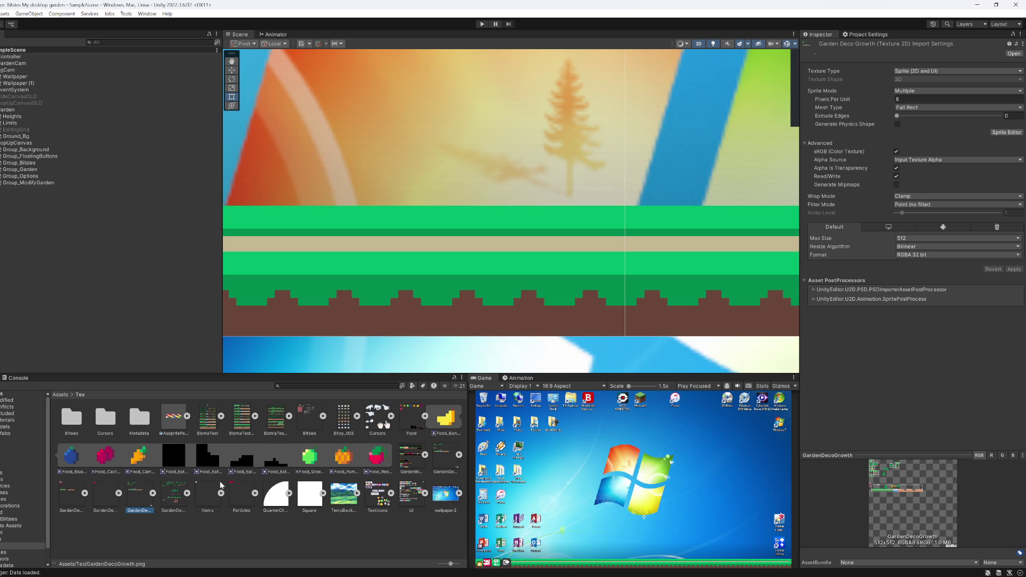
pyautogui.click(412, 422)
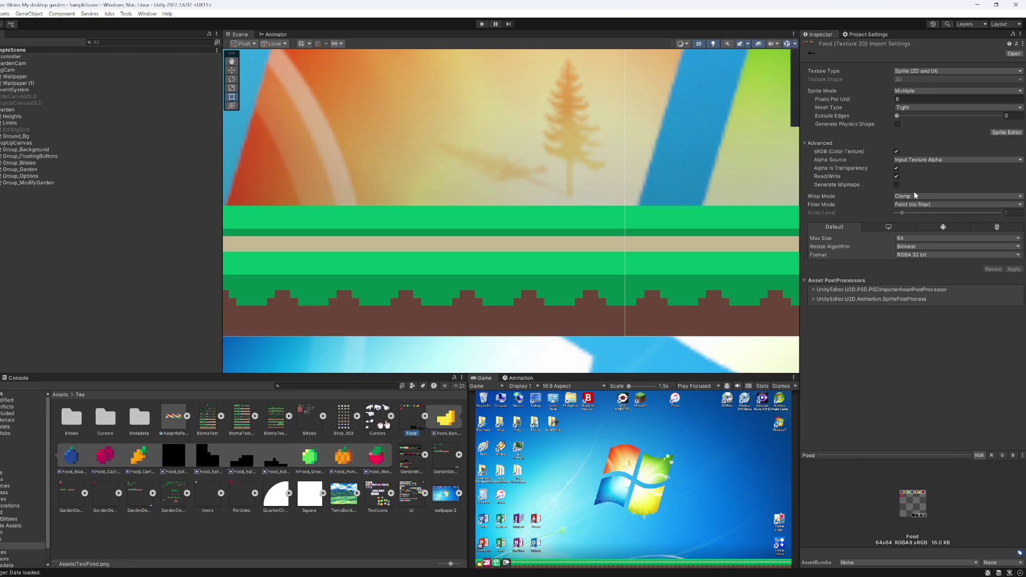
pyautogui.click(912, 107)
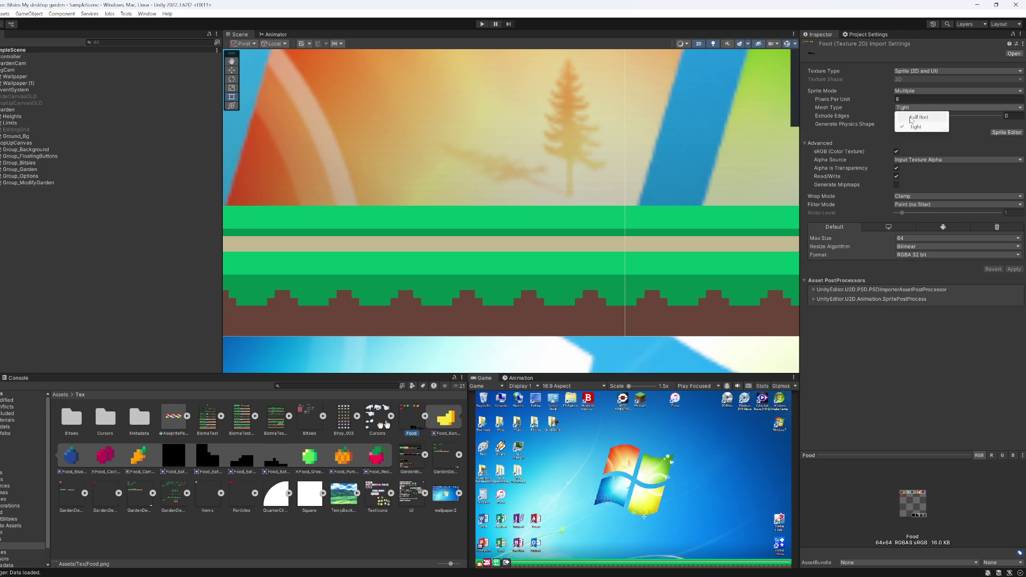
pyautogui.click(919, 117)
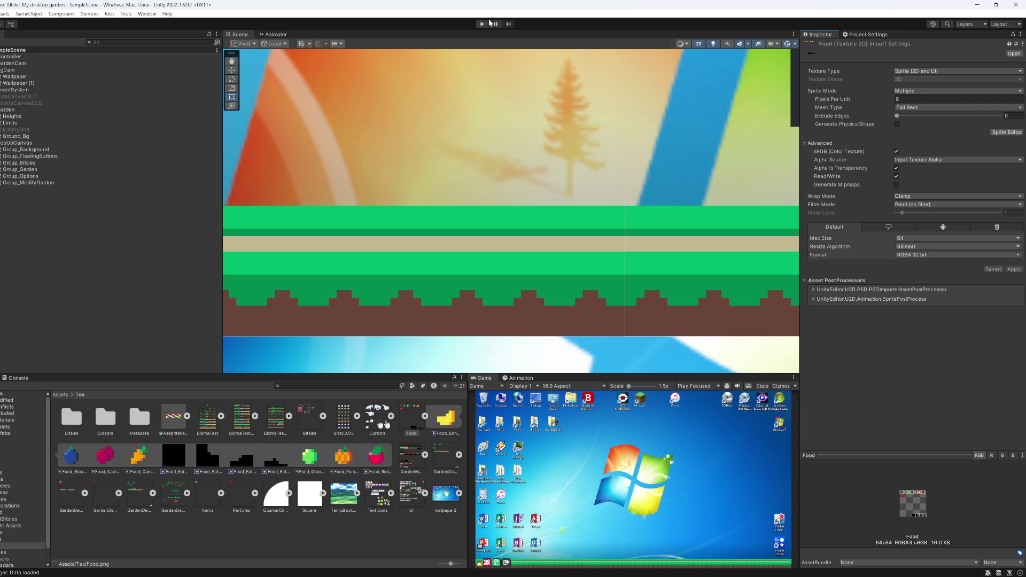
# Step: Restart the game, carry a banana up into the sky, and pause
pyautogui.click(482, 25)
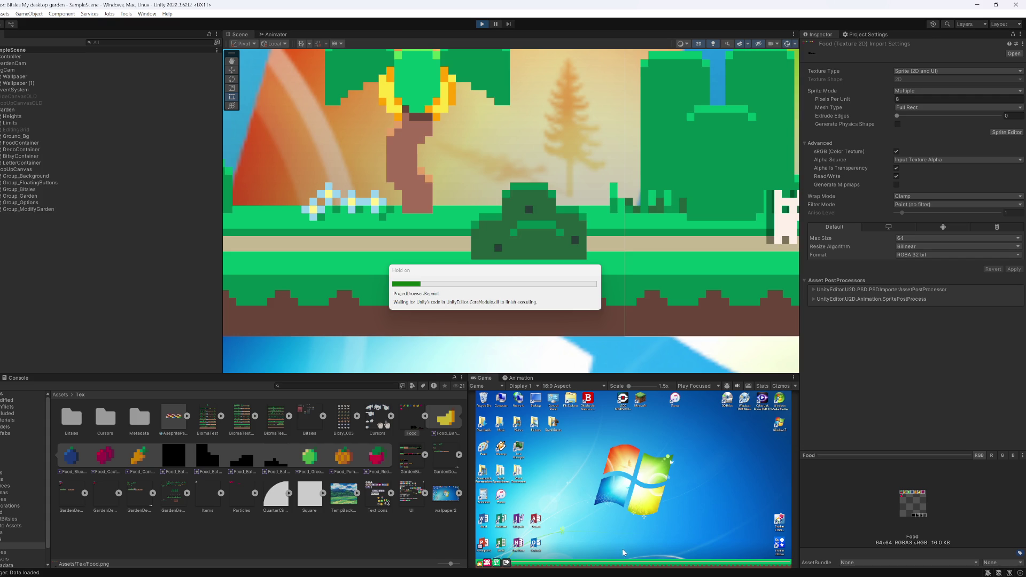
pyautogui.moveTo(622, 528); pyautogui.dragTo(628, 524)
pyautogui.hotkey('ctrl', 'shift', 'p')
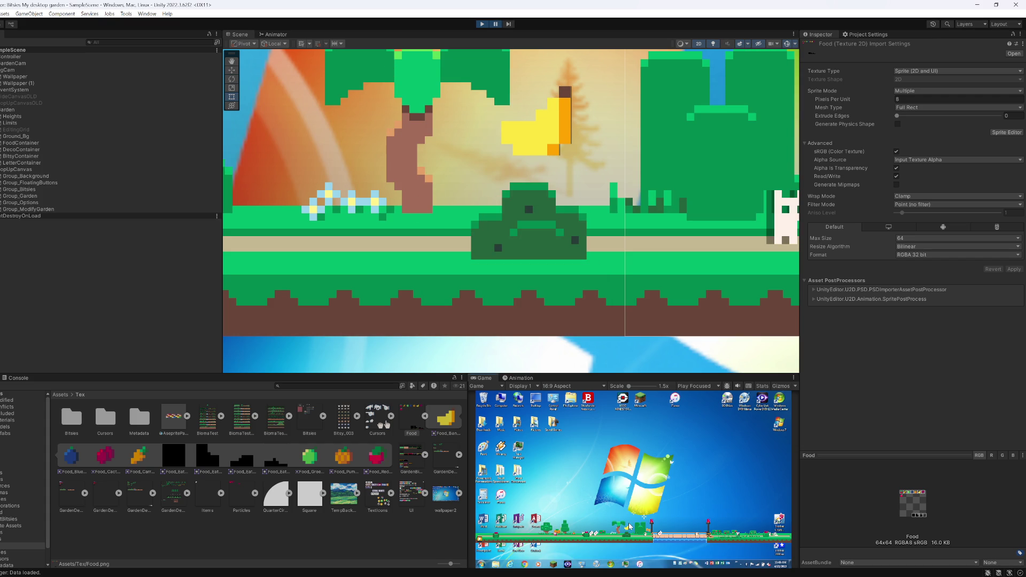
# Step: Select the banana's Default sprite and expand its GardenFoodMat material properties
pyautogui.click(546, 124)
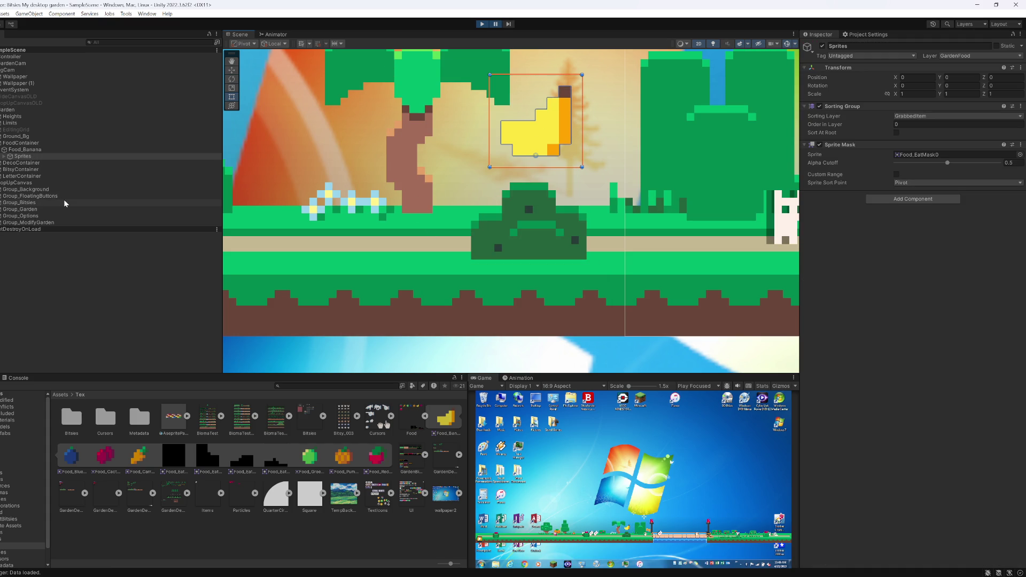
pyautogui.click(534, 123)
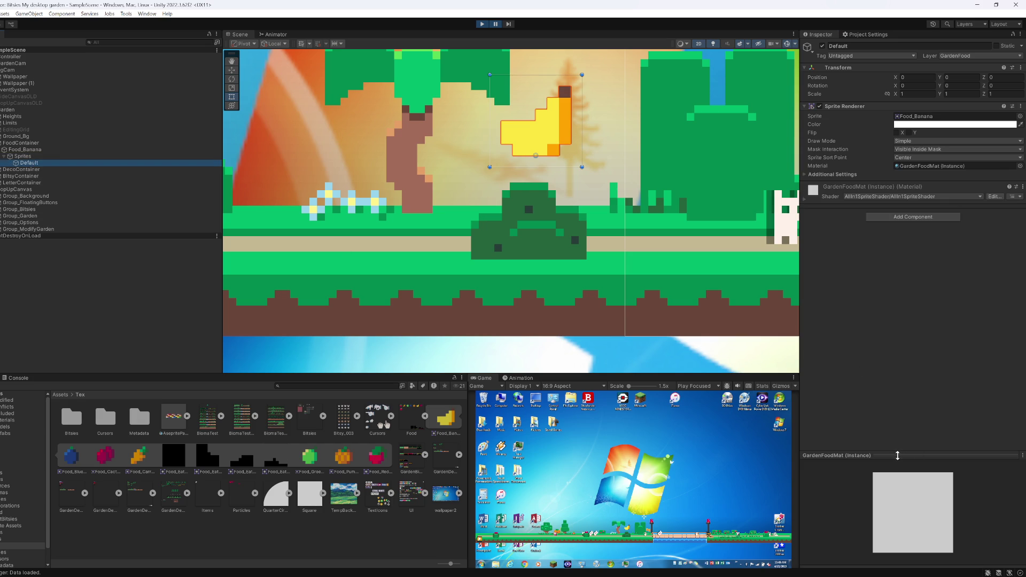
pyautogui.click(806, 199)
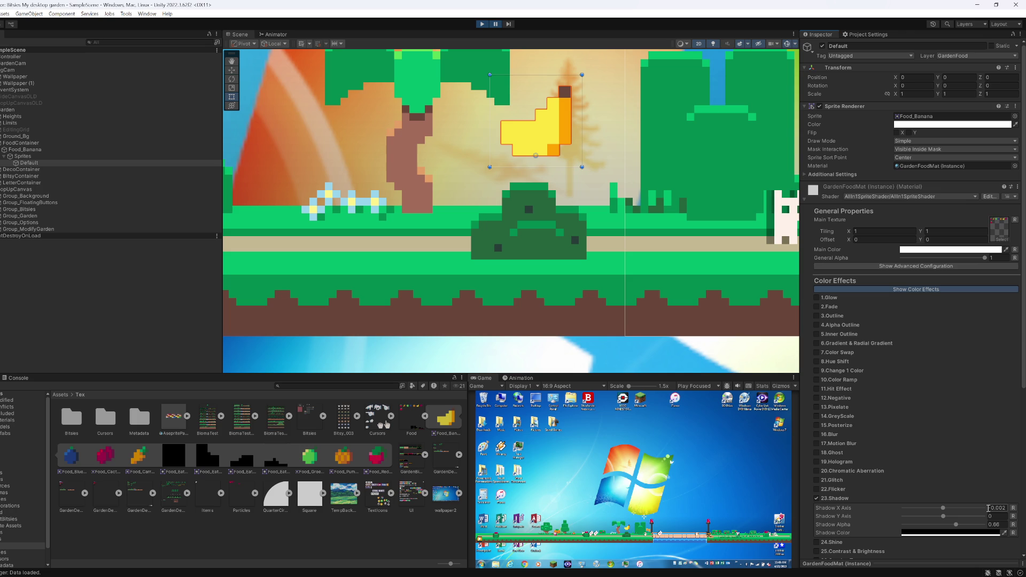
# Step: Reveal the material's advanced configuration, enable Z Write, and toggle the atlas option on and back off
pyautogui.click(850, 266)
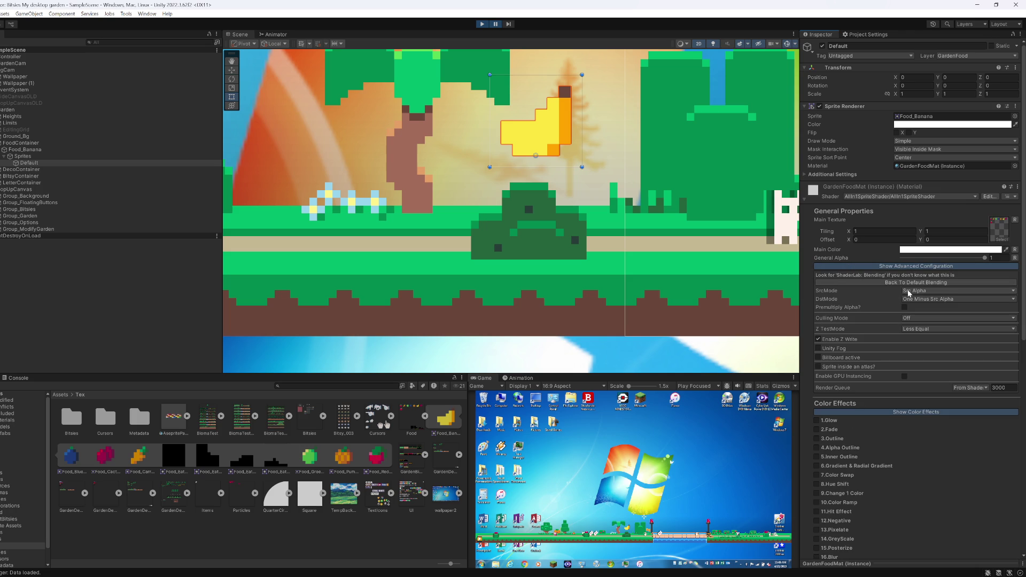
pyautogui.click(818, 340)
pyautogui.click(818, 367)
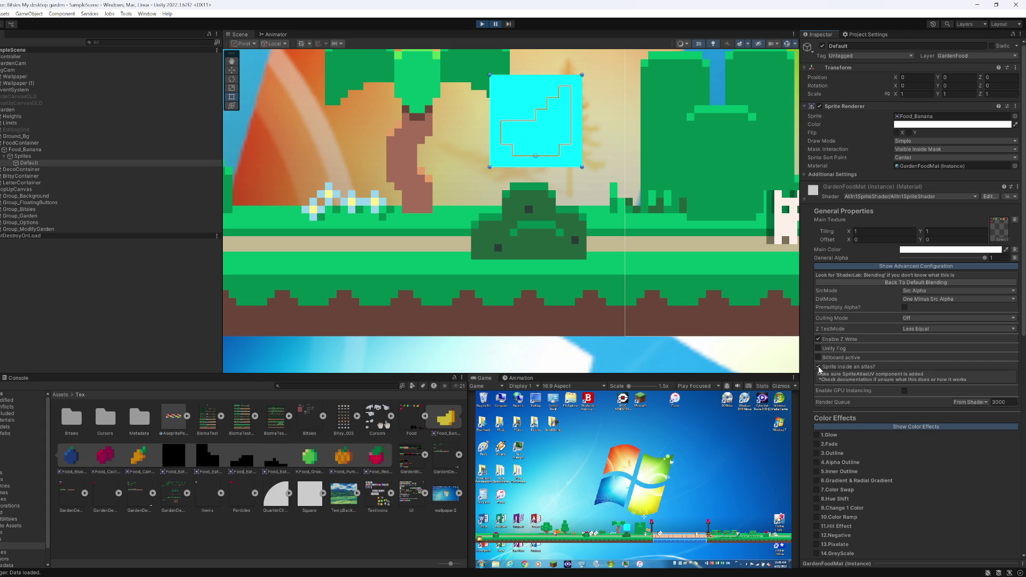
pyautogui.click(819, 367)
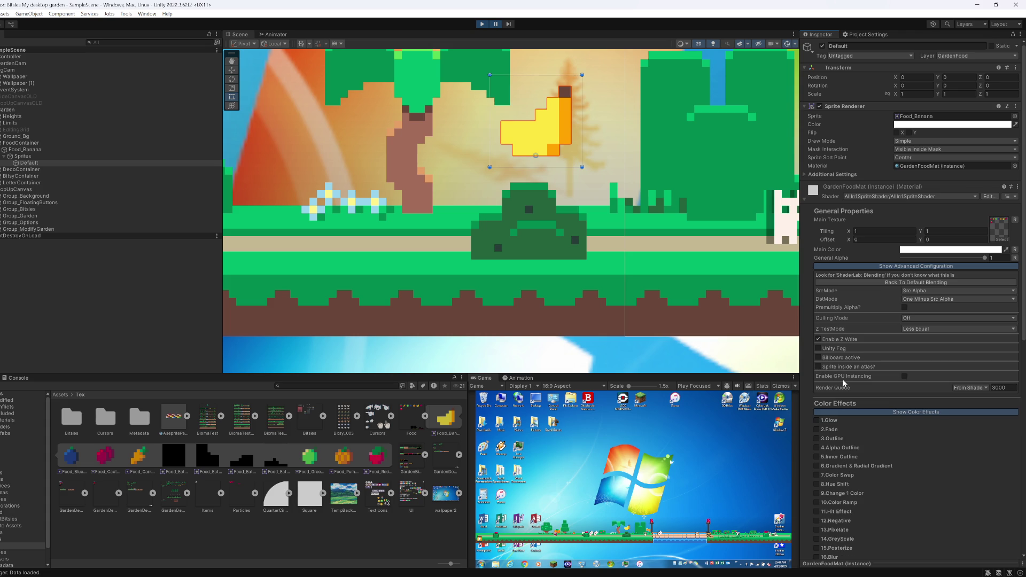
# Step: Look over the culling and destination blend mode choices unchanged, then hide the advanced configuration
pyautogui.click(913, 319)
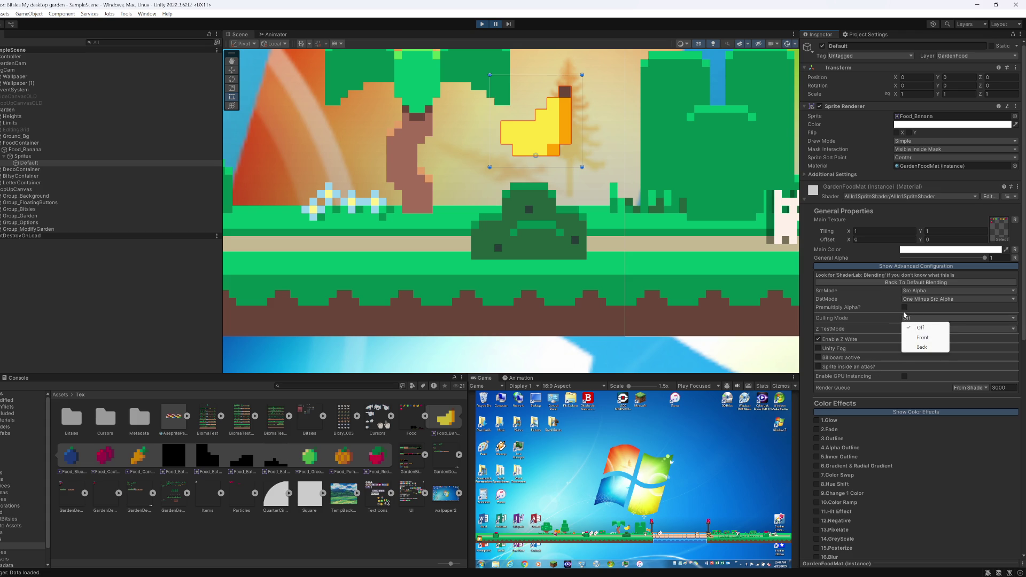
pyautogui.click(943, 300)
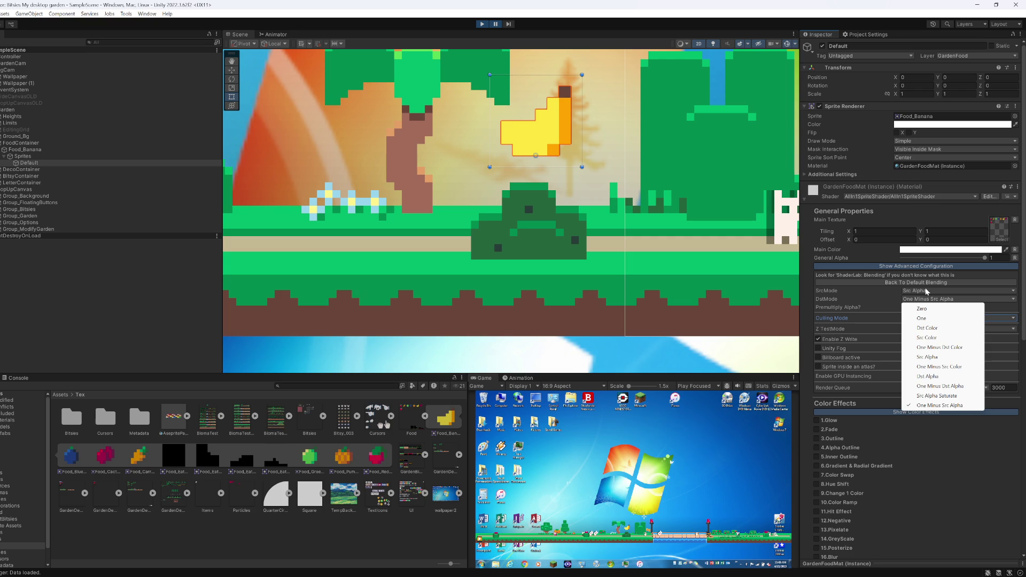
pyautogui.click(921, 287)
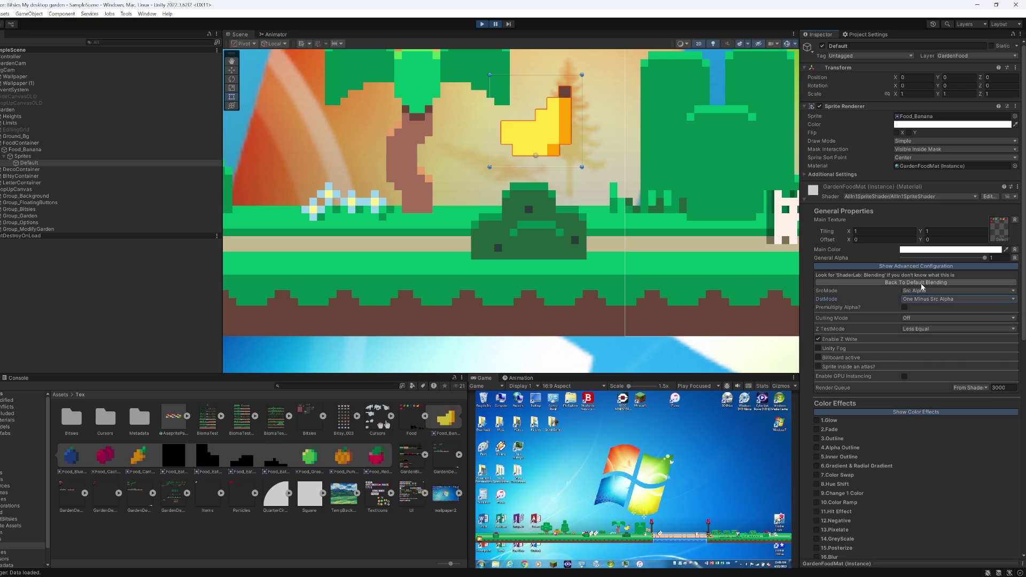
pyautogui.click(920, 267)
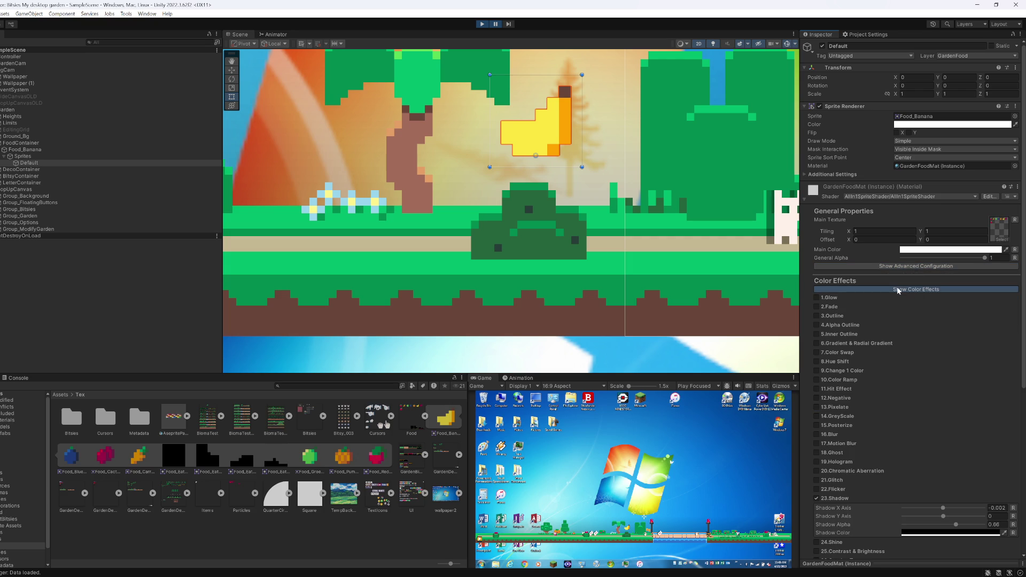
# Step: Check the banana's 23.Shadow X Axis value, then search the Packages folder for 'allin'
pyautogui.scroll(-5, 895, 454)
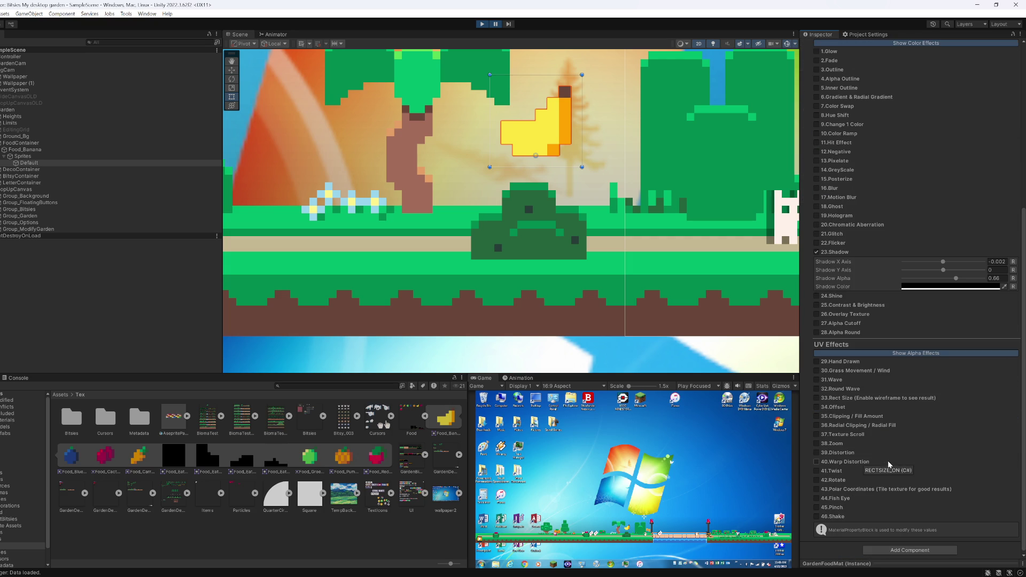
pyautogui.moveTo(536, 575)
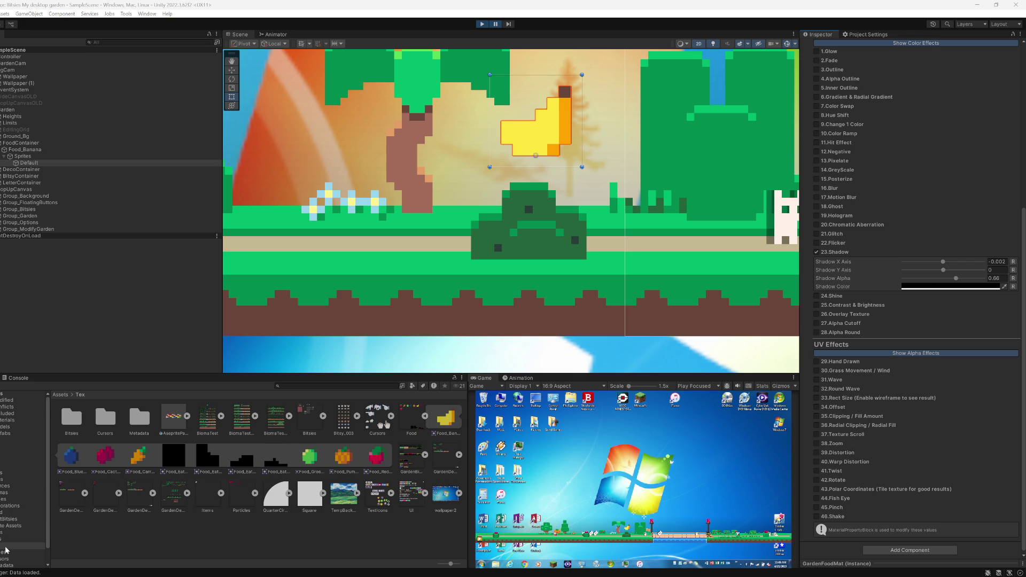
pyautogui.scroll(-1, 7, 553)
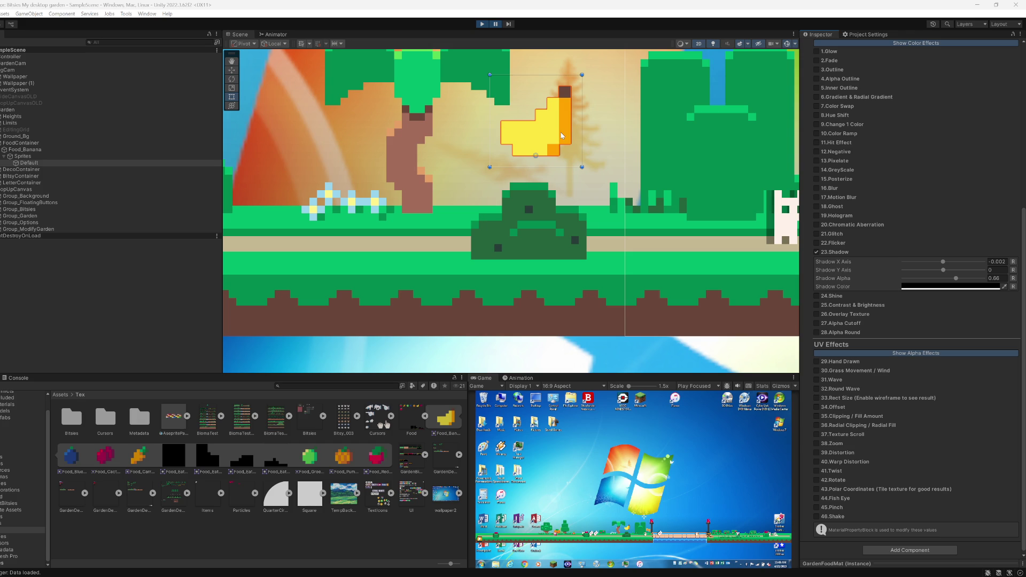
pyautogui.click(30, 163)
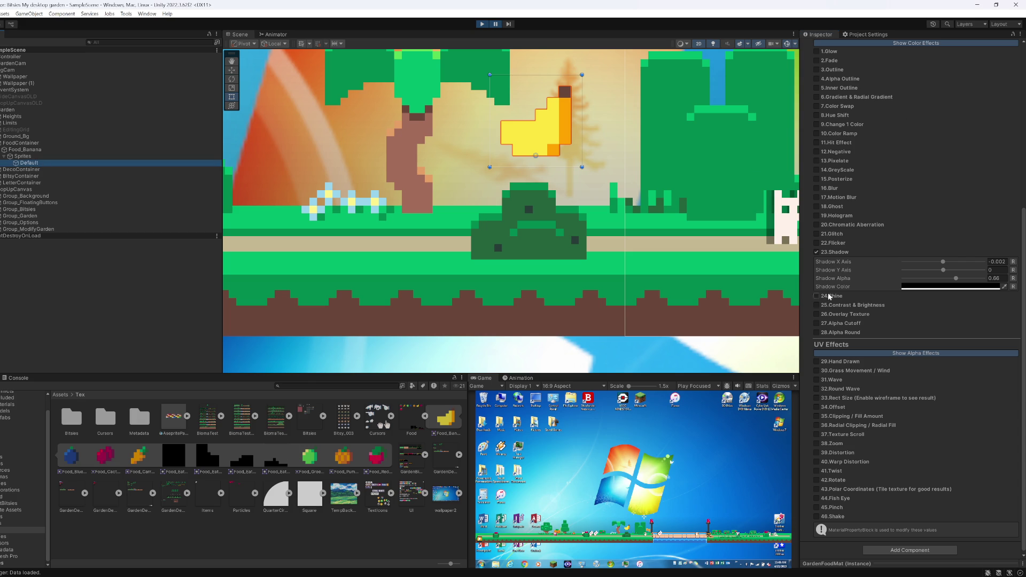
pyautogui.click(1002, 262)
pyautogui.scroll(5, 949, 196)
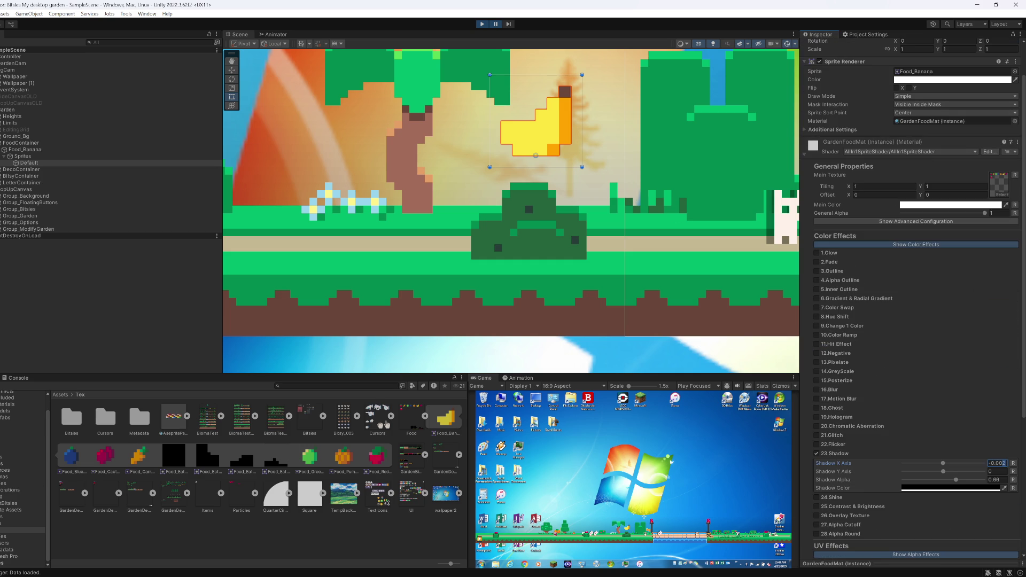
pyautogui.click(21, 539)
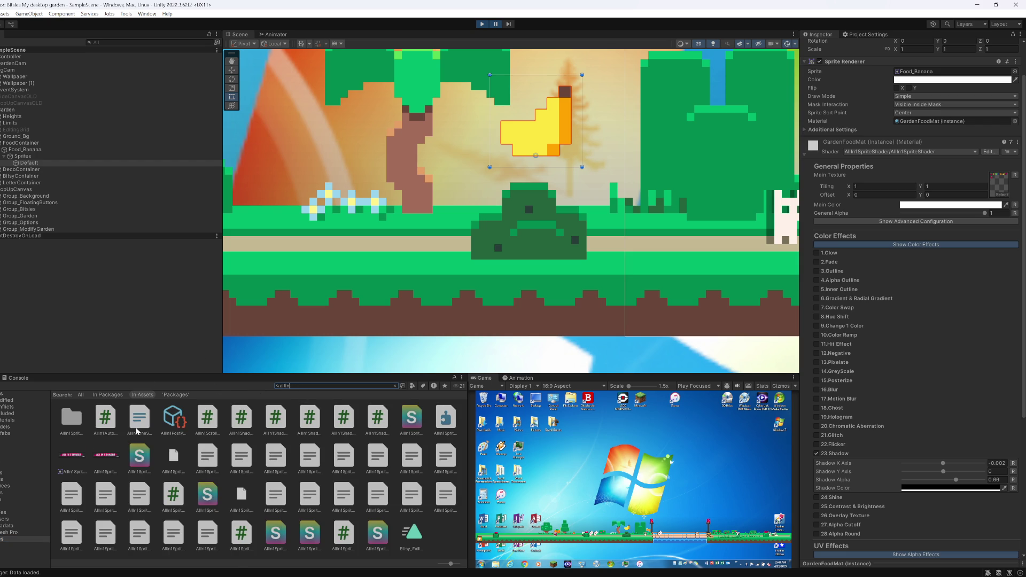
# Step: Peek at AllIn1OneShaderFunctions in Visual Studio, then open the AllIn1SpriteShader !Start_Here readme
pyautogui.click(138, 433)
pyautogui.click(395, 386)
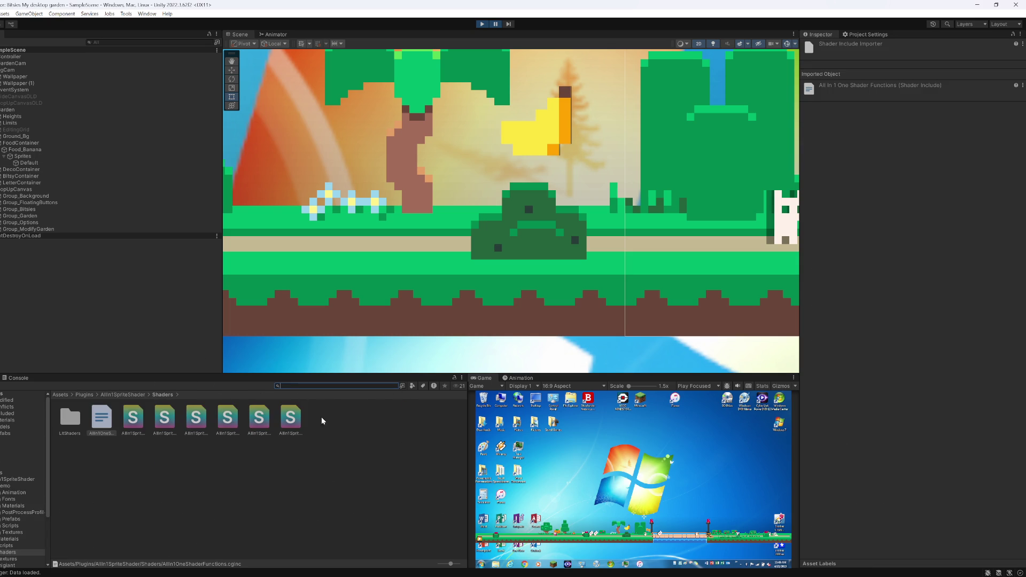
pyautogui.doubleClick(103, 419)
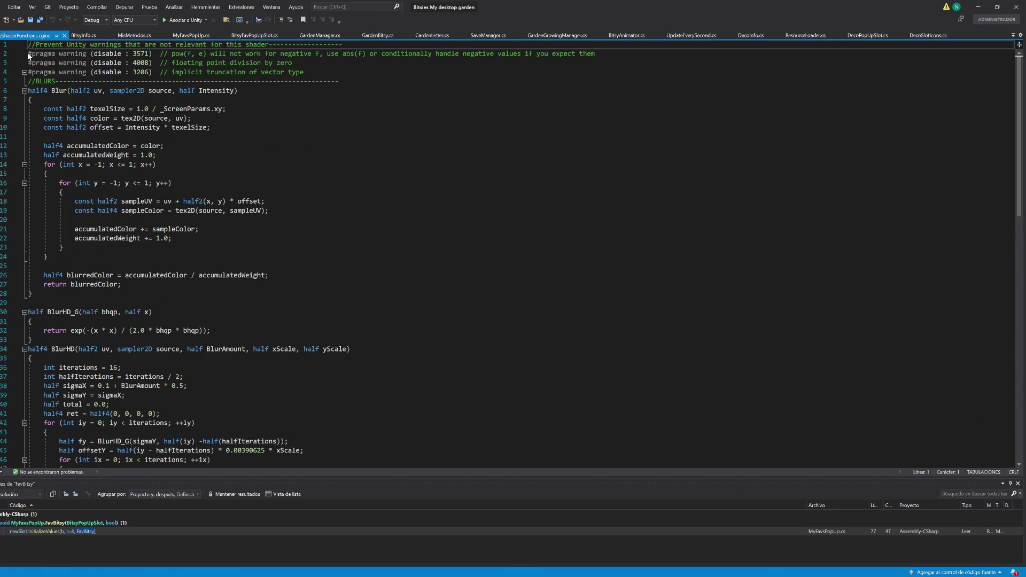
pyautogui.hotkey('alt', 'Tab')
pyautogui.hotkey('alt', 'Tab')
pyautogui.hotkey('alt', 'Tab')
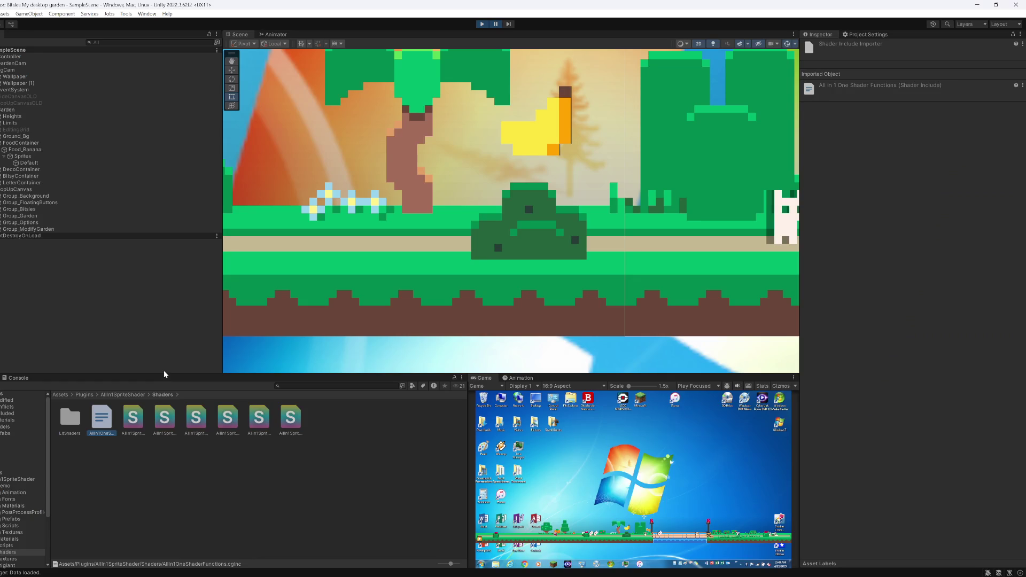
pyautogui.click(119, 395)
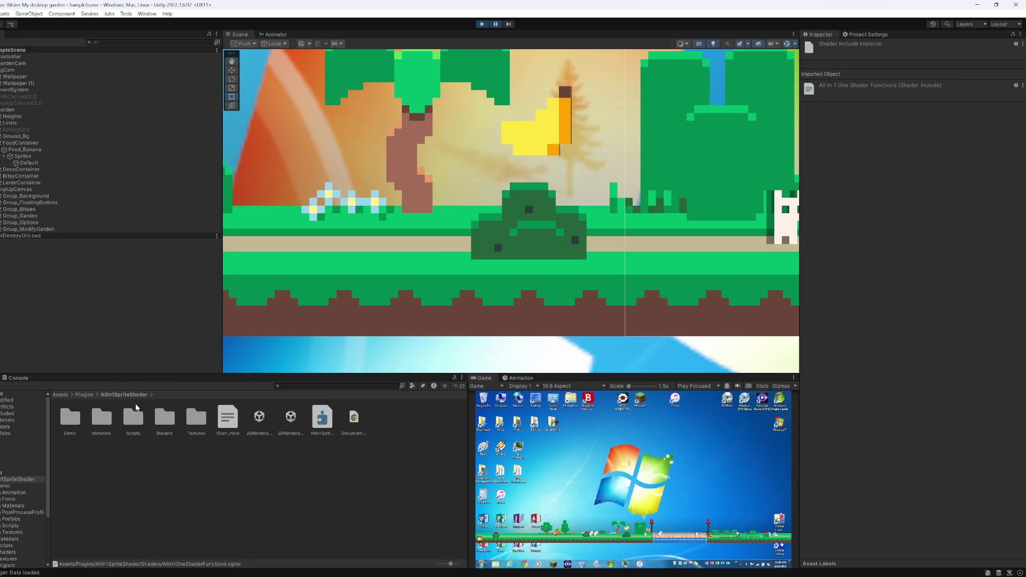
pyautogui.doubleClick(225, 420)
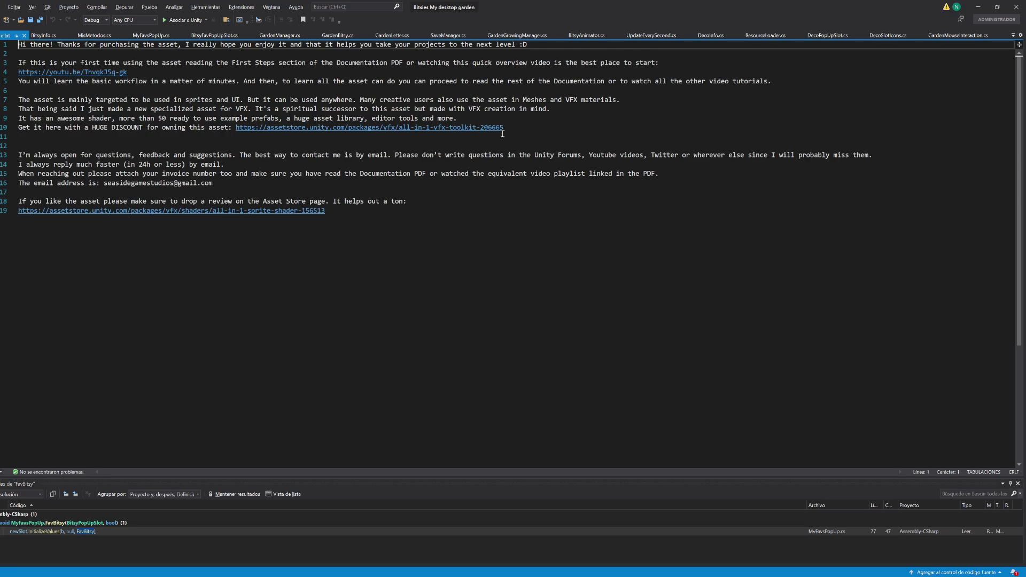
# Step: Select the readme's youtu.be quick overview link on line 4 and open it in the browser
pyautogui.moveTo(340, 214); pyautogui.dragTo(1, 236)
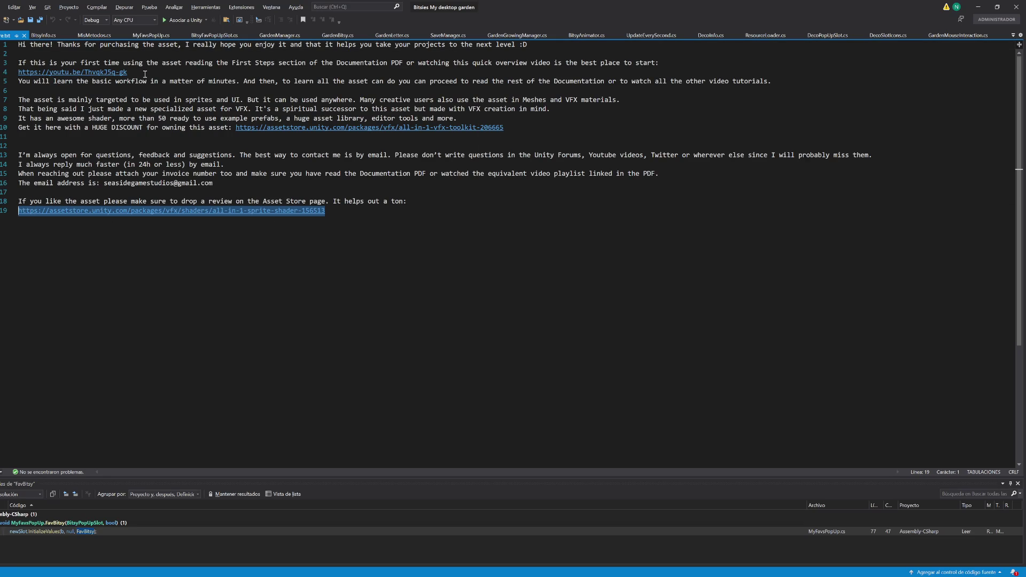
pyautogui.moveTo(144, 74)
pyautogui.mouseDown()
pyautogui.moveTo(19, 118)
pyautogui.moveTo(18, 99)
pyautogui.moveTo(18, 123)
pyautogui.moveTo(22, 72)
pyautogui.mouseUp()
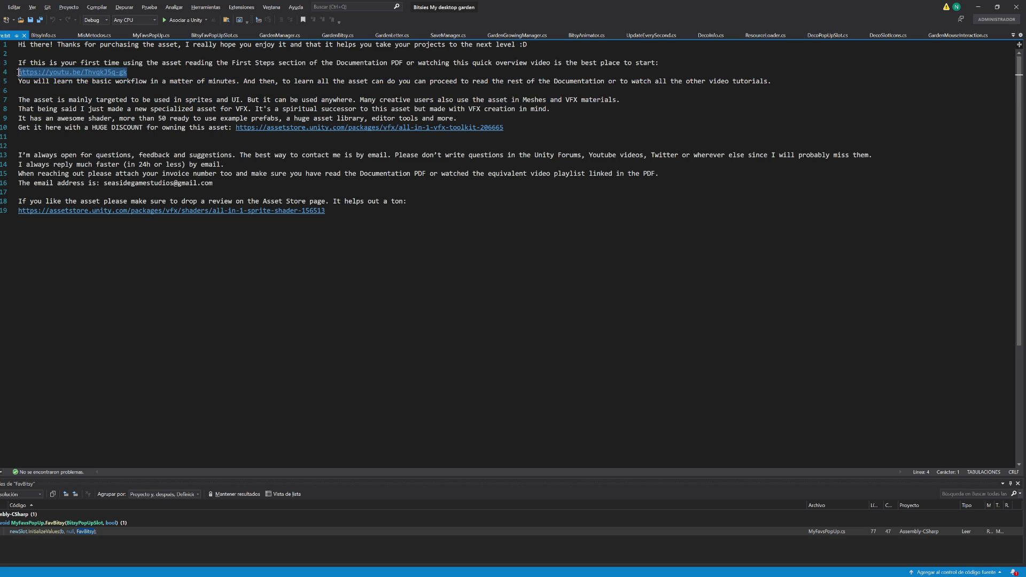
pyautogui.hotkey('alt', 'Tab')
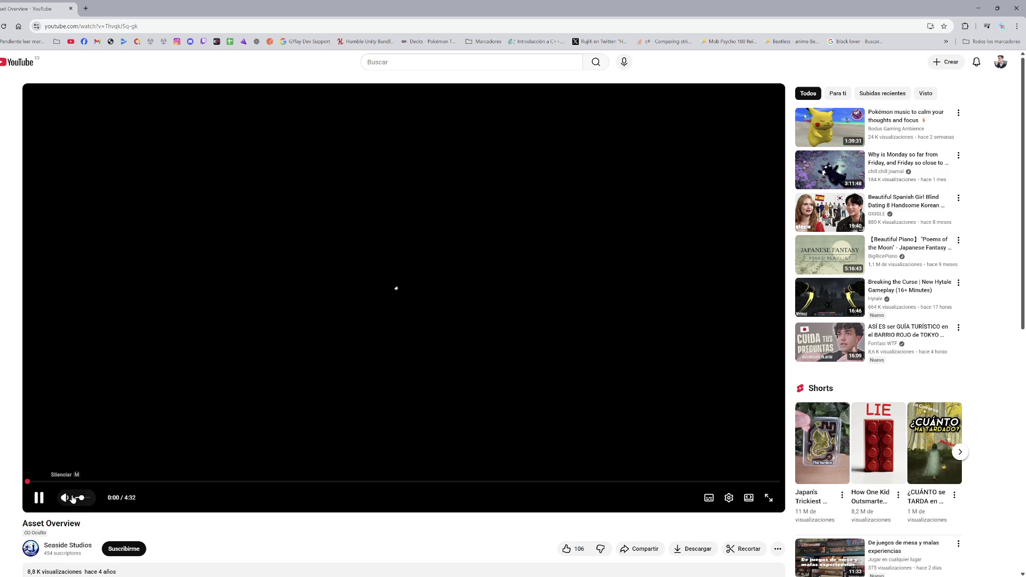
# Step: Raise the volume and seek the Asset Overview video to 0:31, then 0:43
pyautogui.click(88, 499)
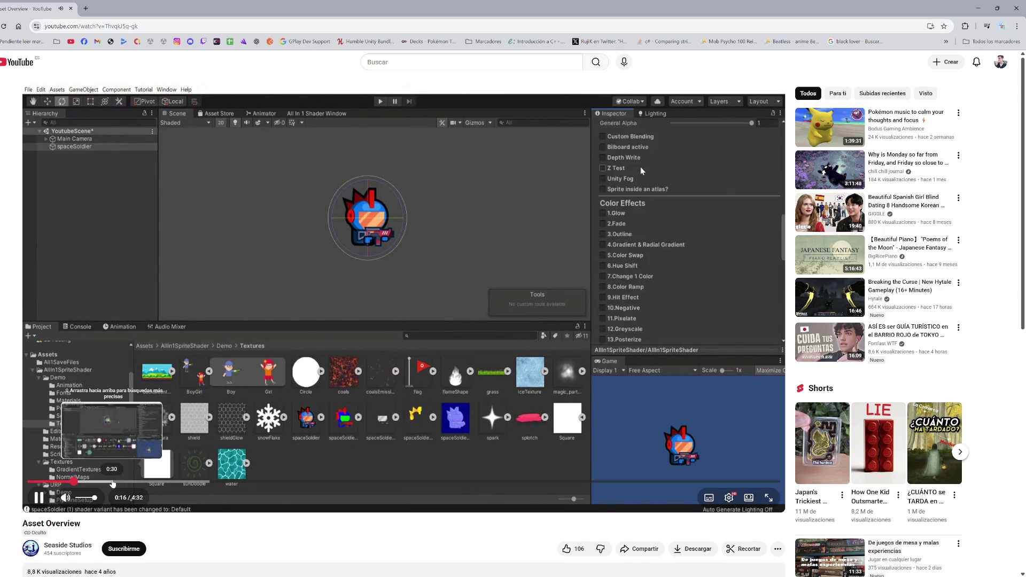
pyautogui.click(113, 483)
pyautogui.moveTo(122, 484); pyautogui.dragTo(149, 484)
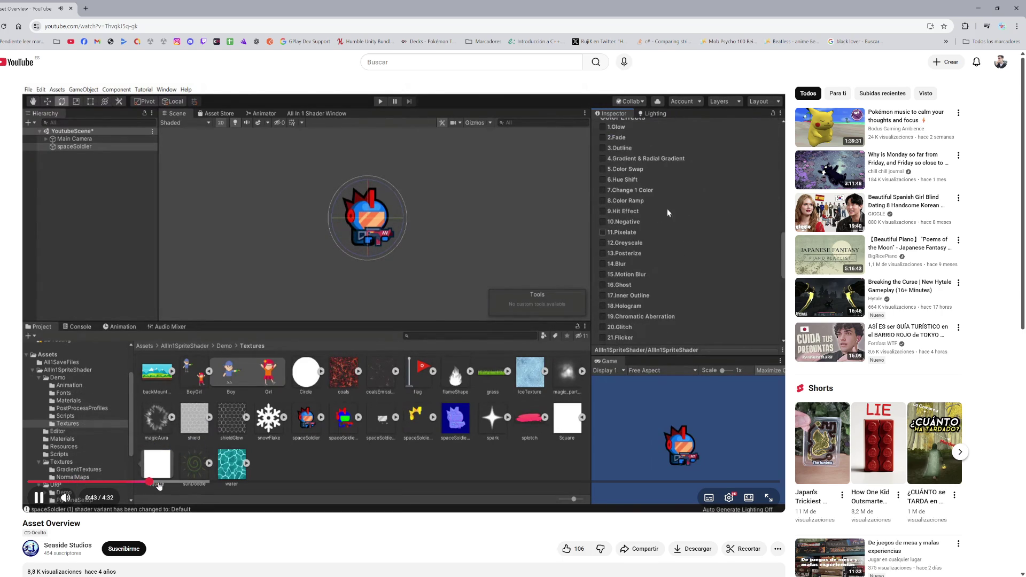
pyautogui.moveTo(159, 485); pyautogui.dragTo(159, 485)
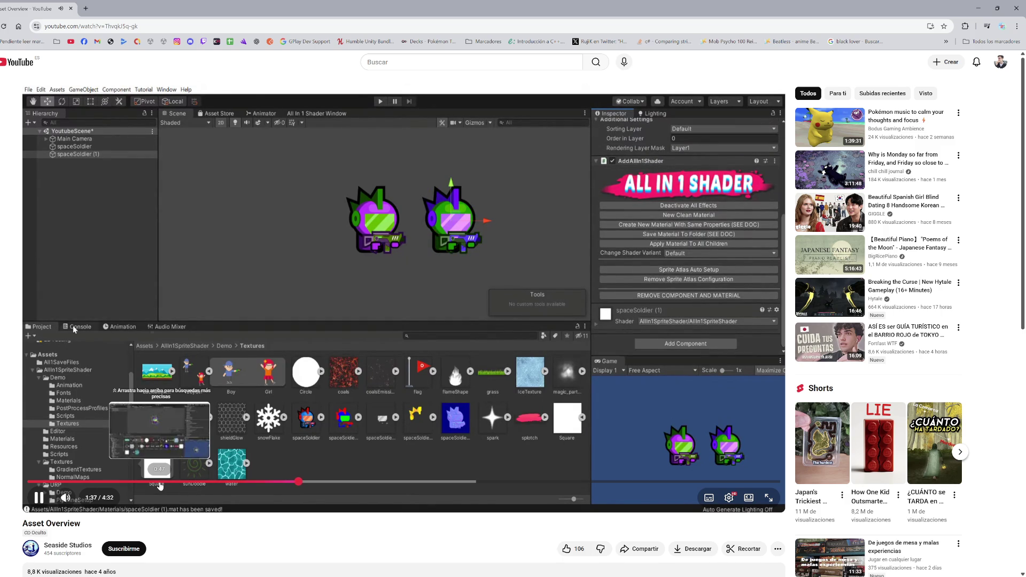
# Step: Skip the video ahead in 15- and 5-second jumps
pyautogui.press('Right')
pyautogui.press('Right')
pyautogui.press('Right')
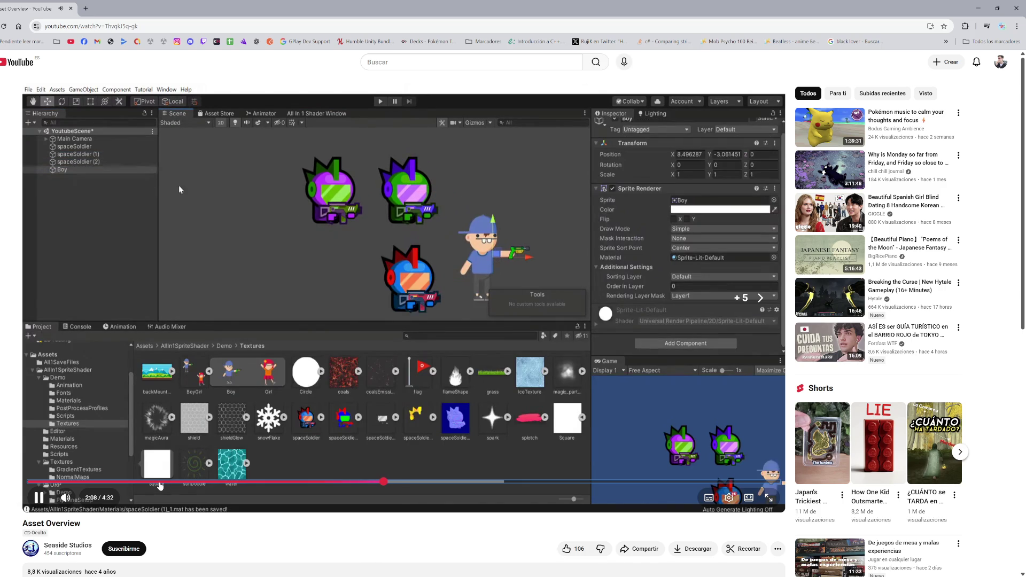
pyautogui.press('Right')
pyautogui.press('Right')
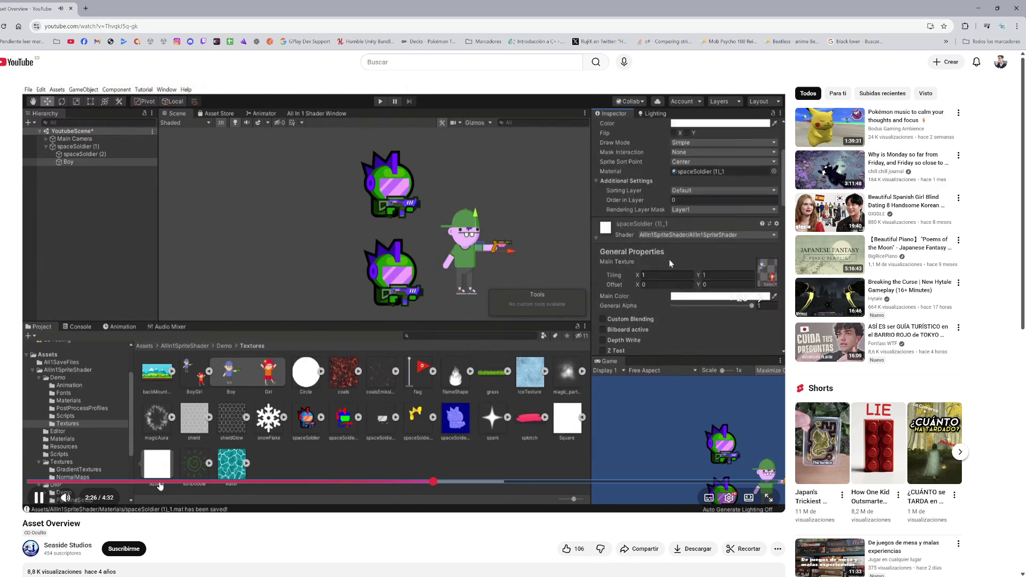
pyautogui.press('Right')
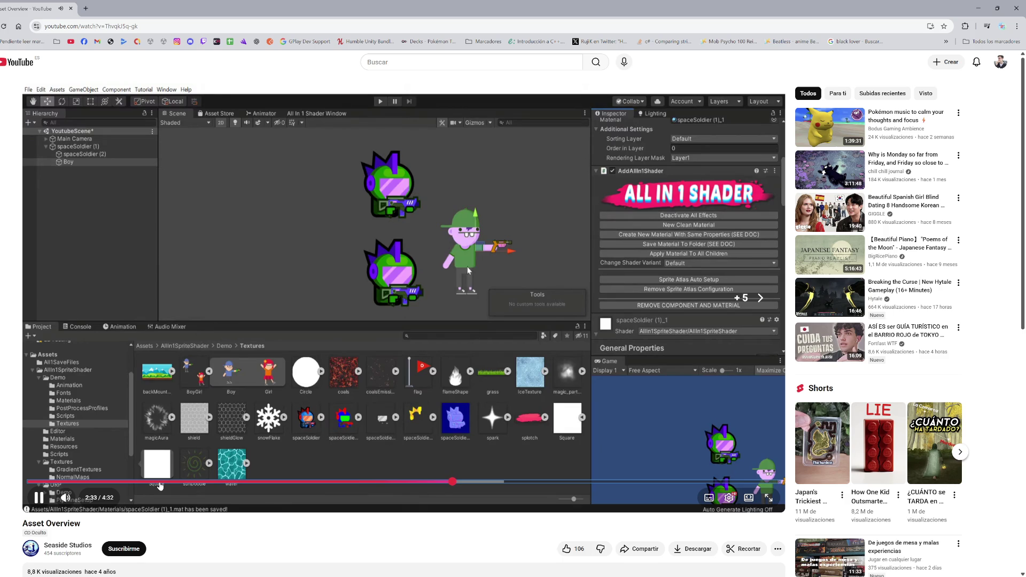
pyautogui.press('Right')
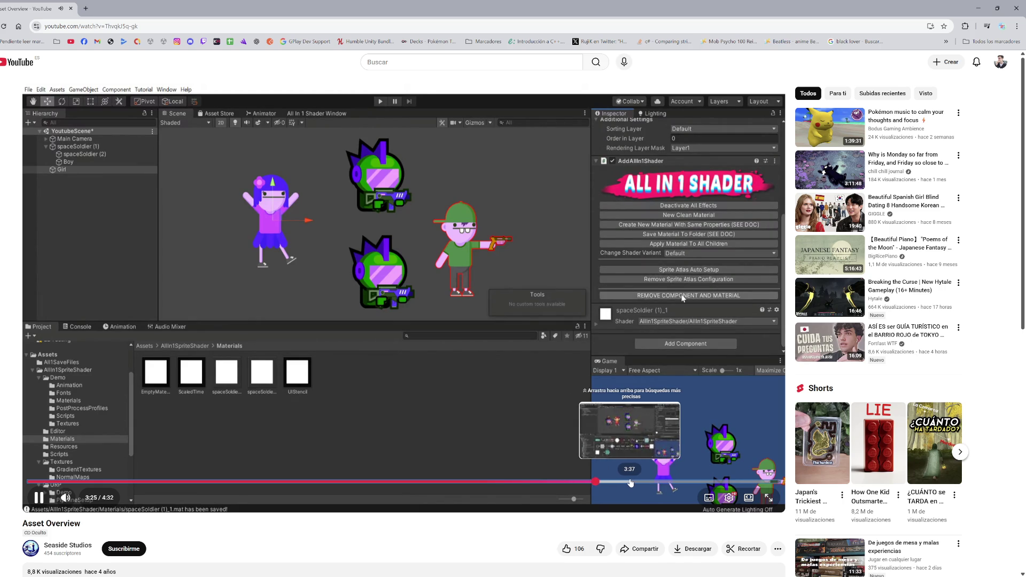
# Step: Jump the video to 3:37, 3:50 and 4:09, then go to the Seaside Studios channel
pyautogui.click(629, 482)
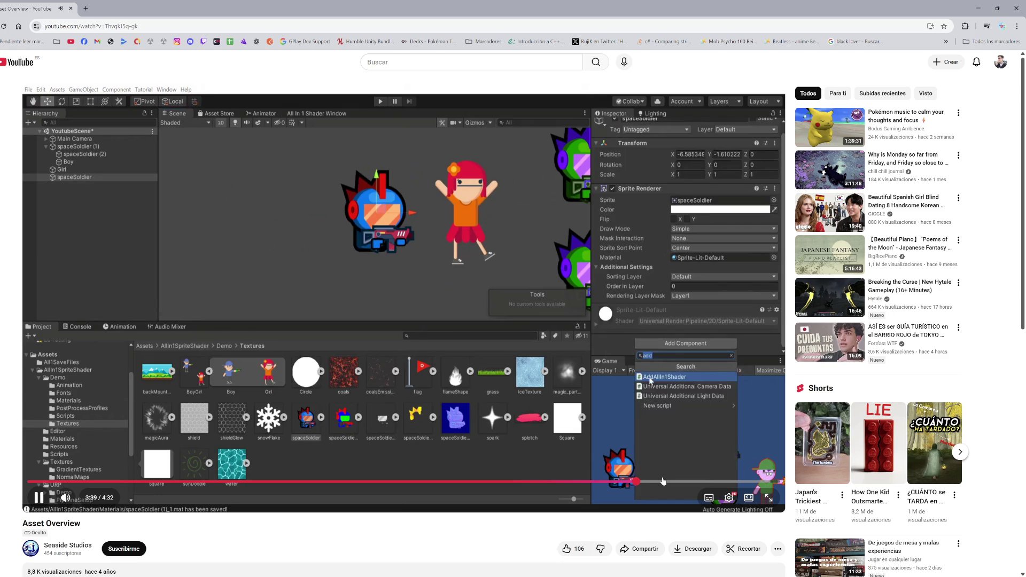
pyautogui.click(665, 483)
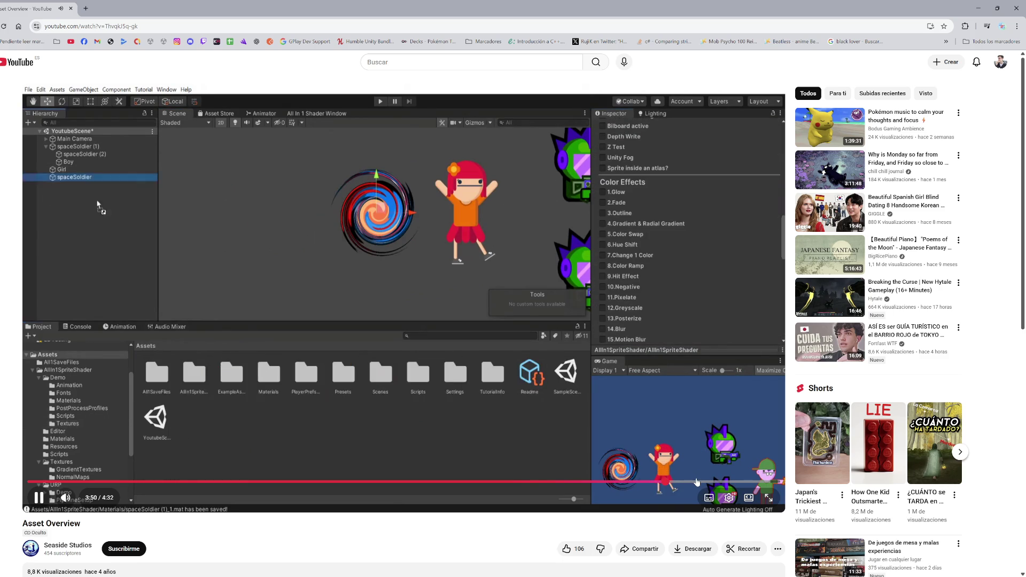
pyautogui.click(719, 481)
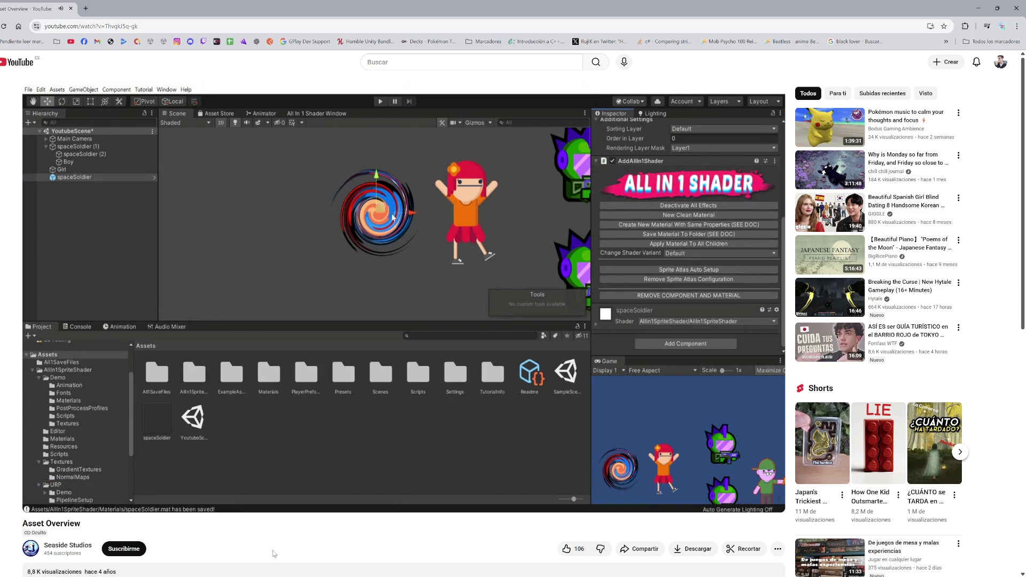
pyautogui.scroll(-1, 122, 551)
pyautogui.click(71, 508)
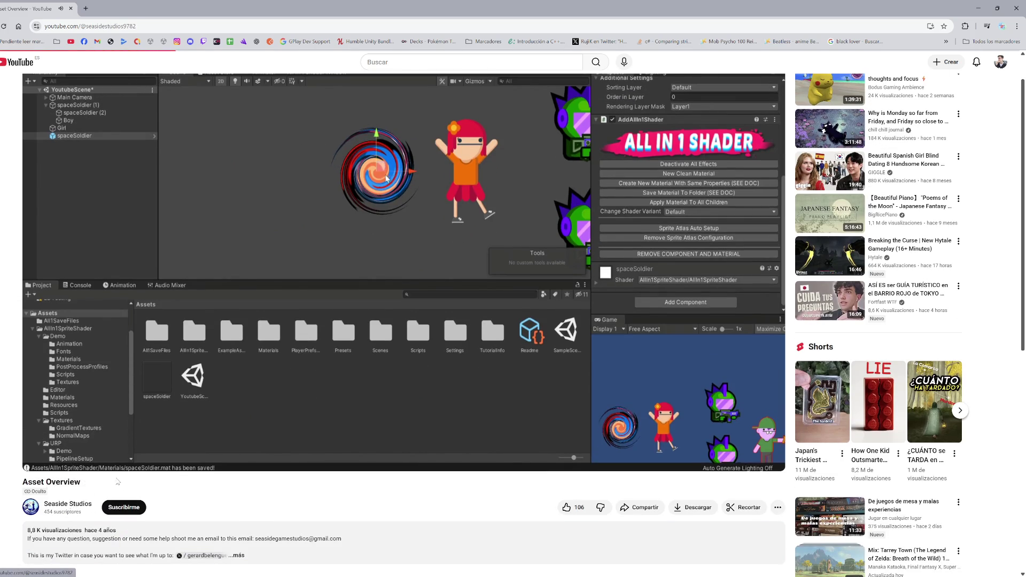
# Step: Show the Seaside Studios Videos tab and scroll through its 12 uploads
pyautogui.click(281, 244)
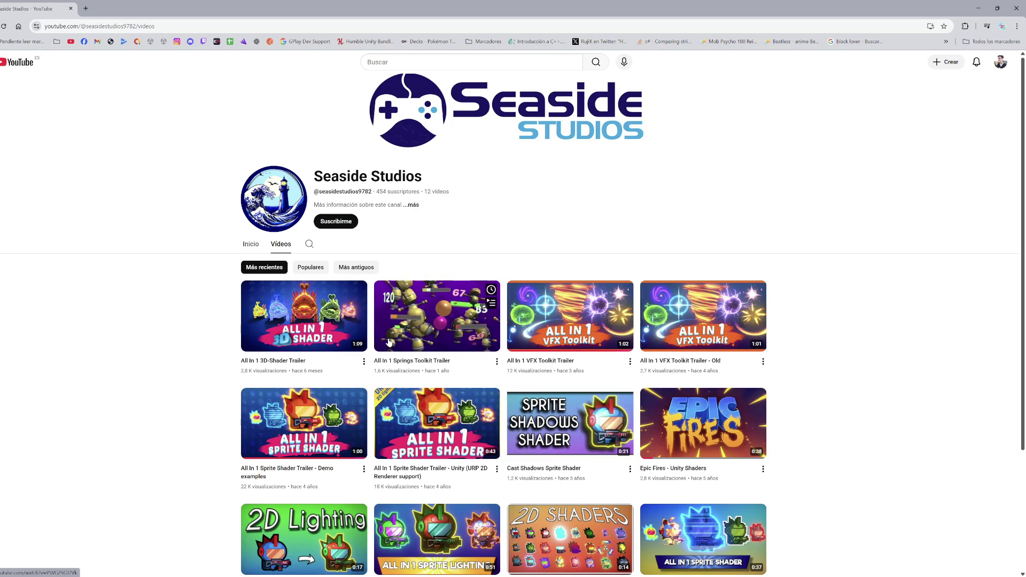
pyautogui.scroll(-2, 481, 332)
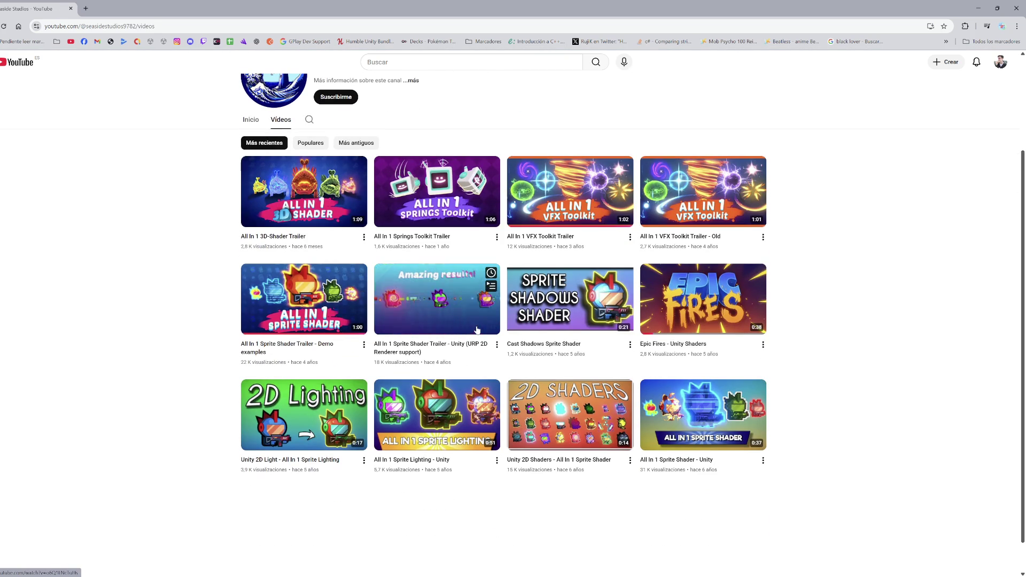
pyautogui.scroll(-1, 481, 328)
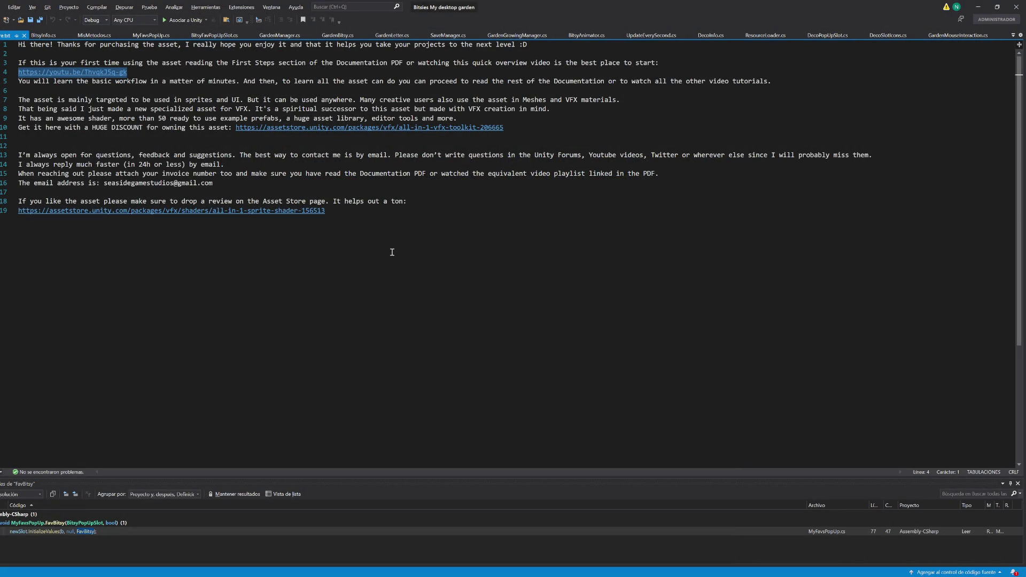
# Step: Close the Start_Here readme and open the sprite shader's Documentation file
pyautogui.doubleClick(406, 127)
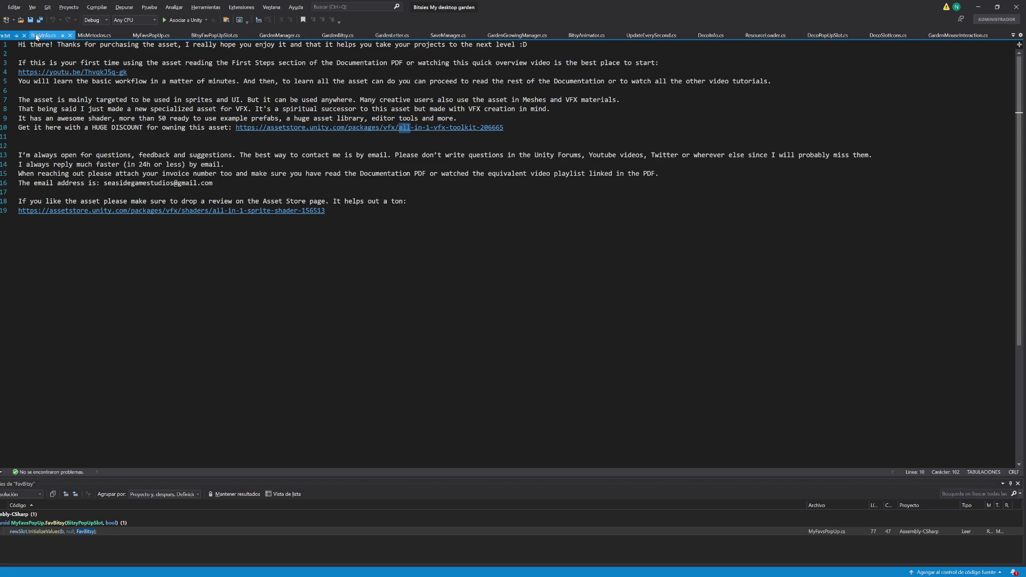
pyautogui.middleClick(7, 36)
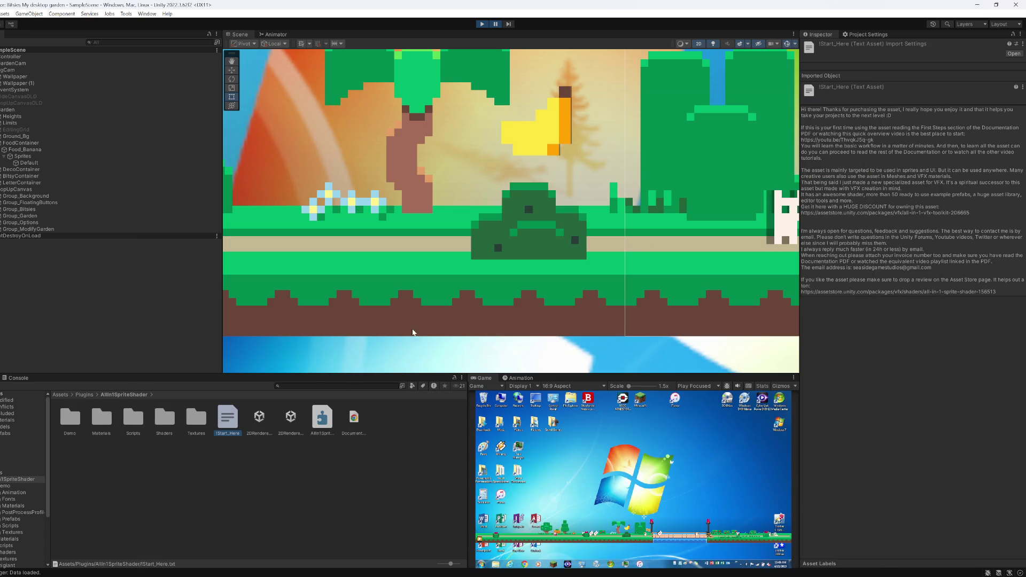
pyautogui.click(356, 420)
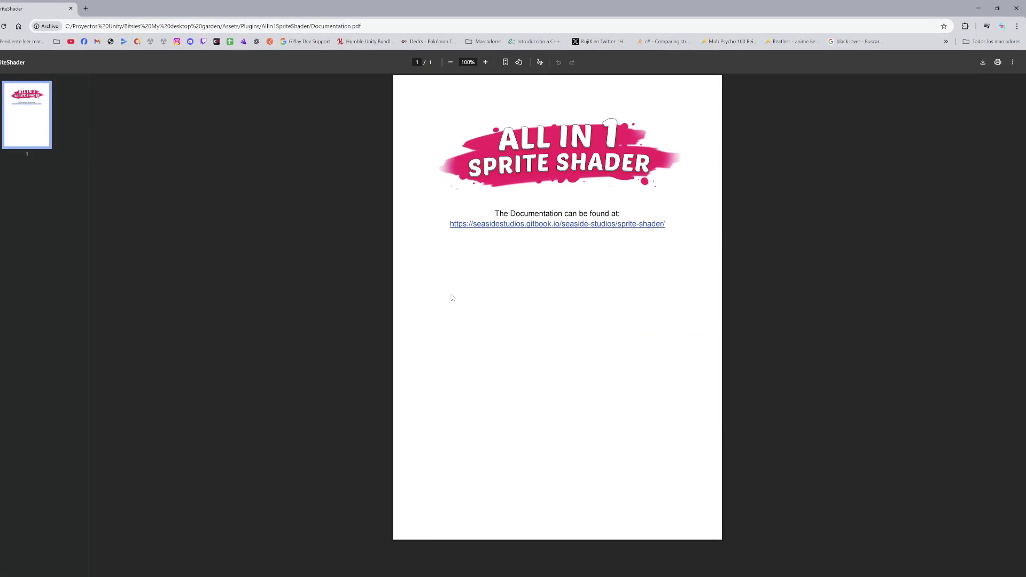
# Step: Follow the PDF's seasidestudios.gitbook.io sprite-shader link to the online documentation
pyautogui.click(517, 224)
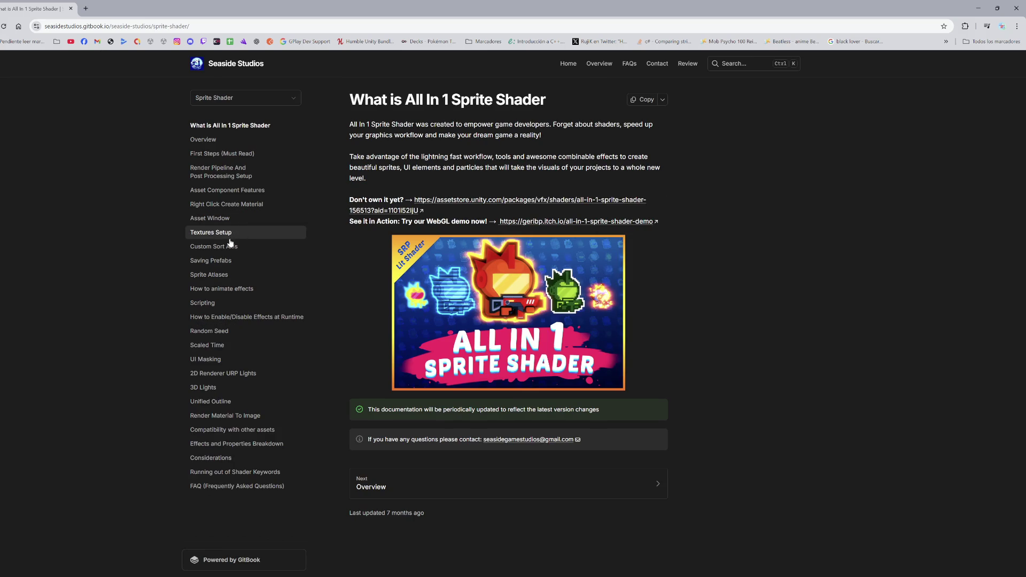
# Step: Glance at the product docs list, then open the Effects and Properties Breakdown page
pyautogui.click(238, 98)
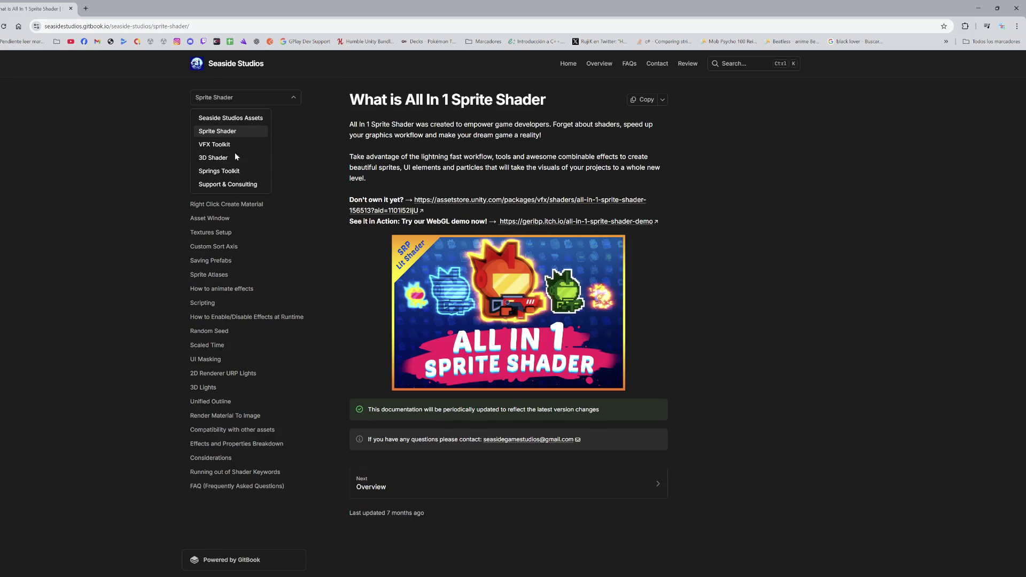
pyautogui.click(86, 216)
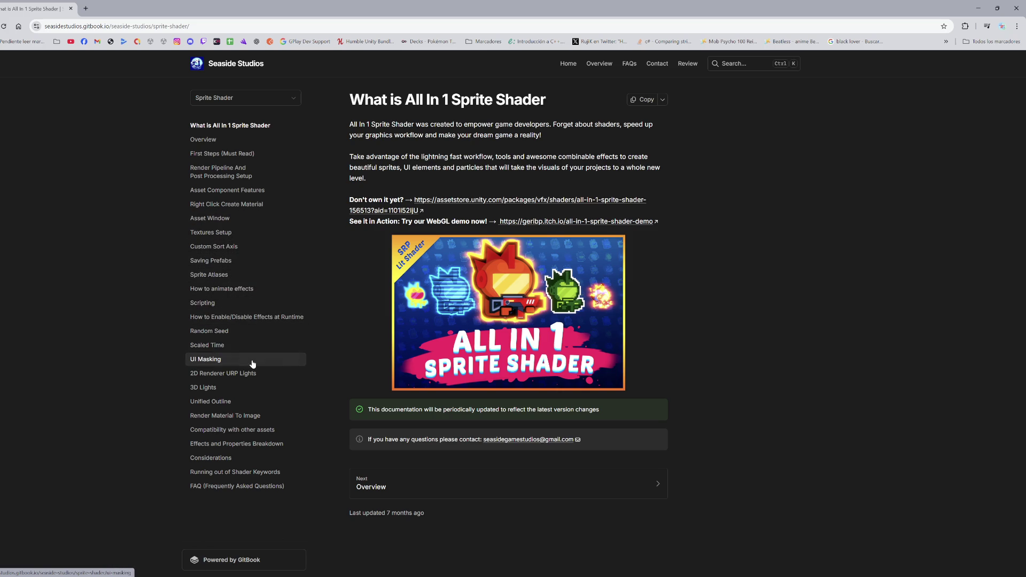
pyautogui.click(252, 448)
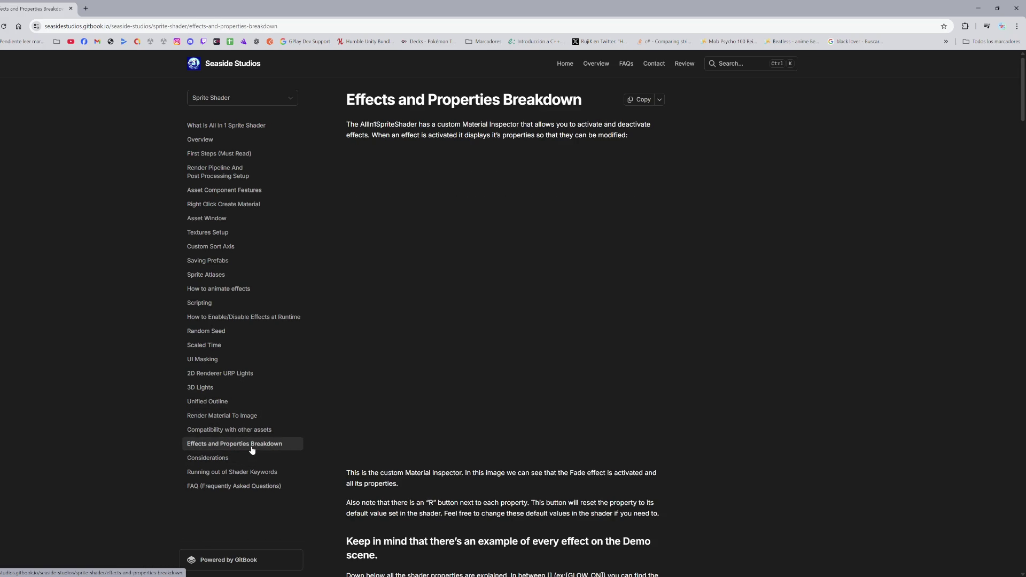
# Step: Scroll to section 23 Shadow and highlight its heading, Shadow X Axis and Y axis text
pyautogui.scroll(-8, 648, 346)
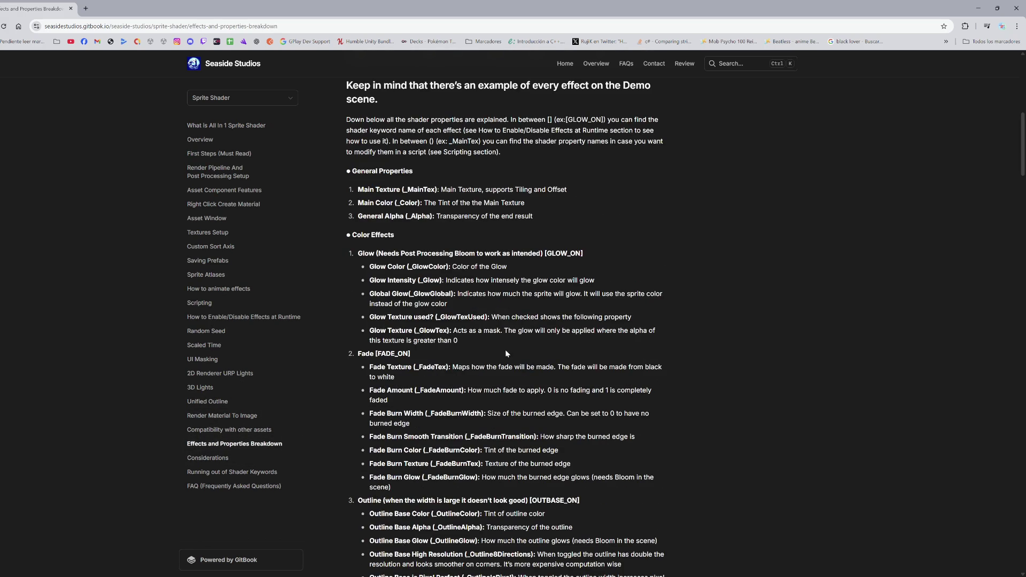
pyautogui.scroll(-10, 368, 294)
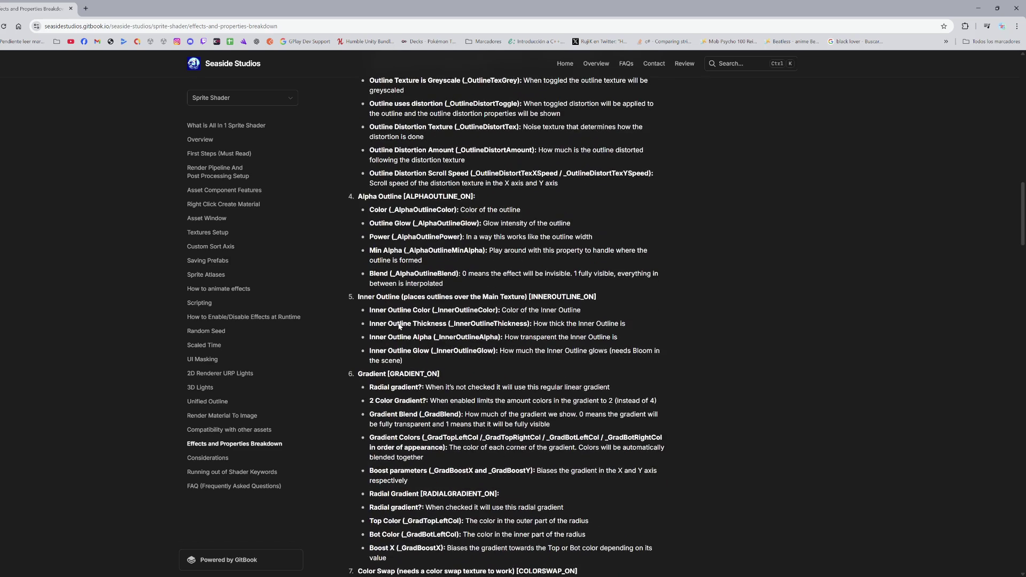
pyautogui.scroll(-9, 397, 321)
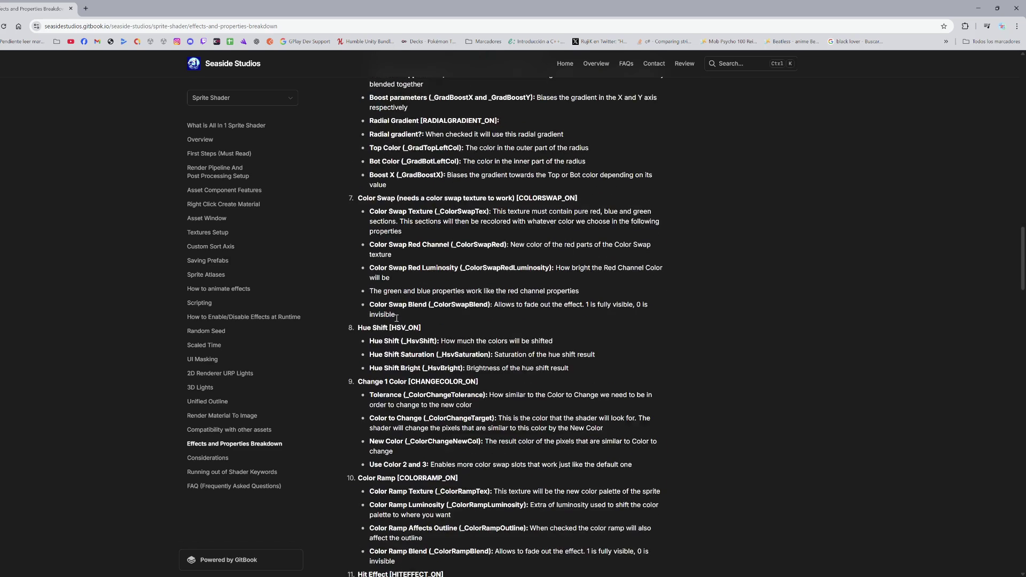
pyautogui.scroll(-8, 396, 321)
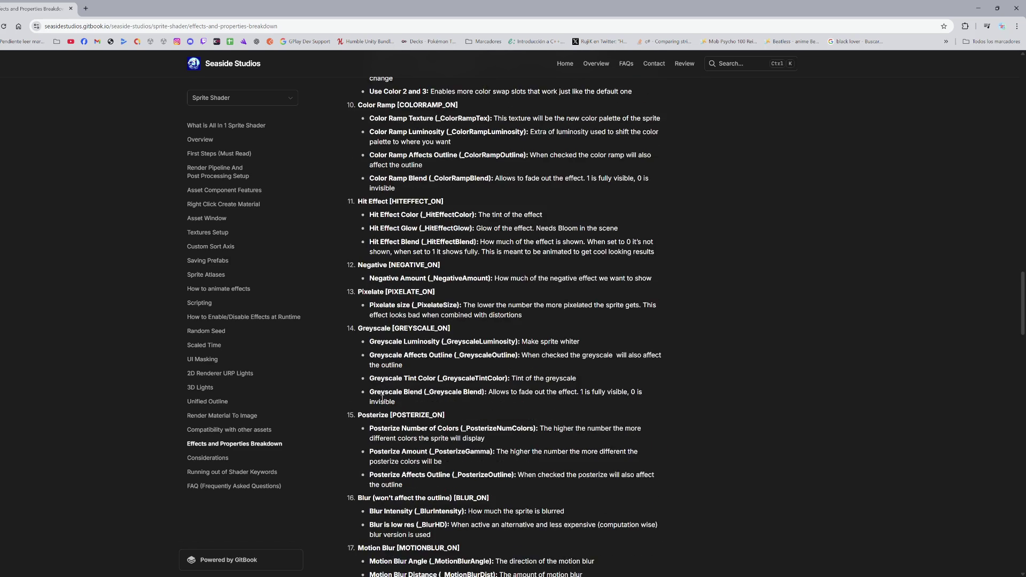
pyautogui.scroll(-2, 371, 449)
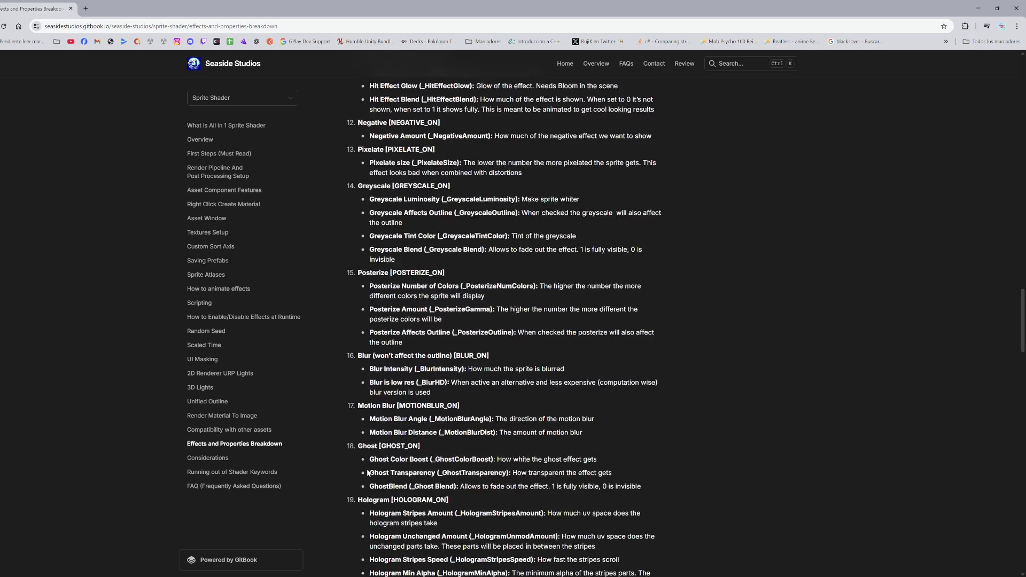
pyautogui.scroll(-5, 369, 464)
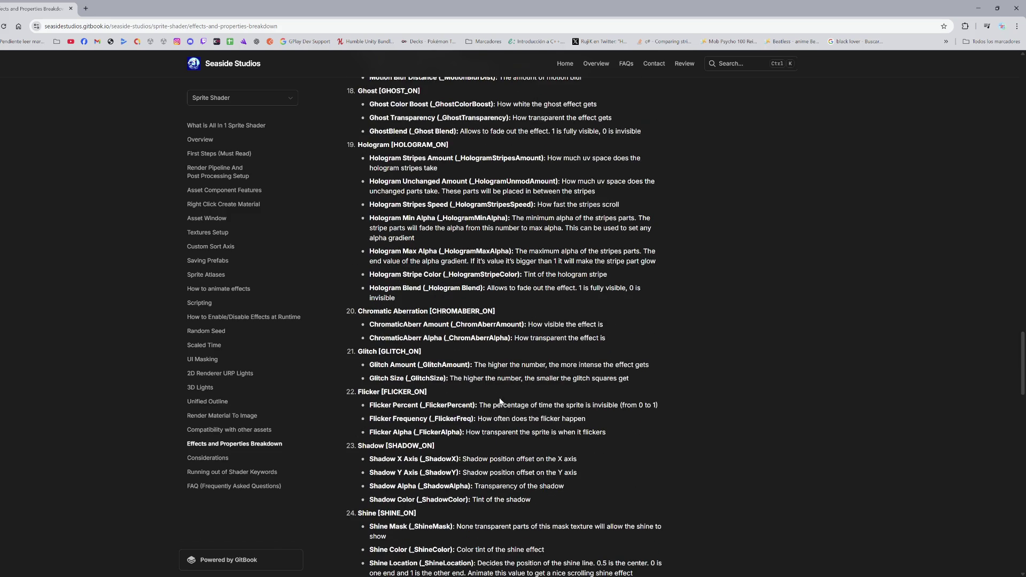
pyautogui.moveTo(362, 448)
pyautogui.mouseDown()
pyautogui.moveTo(430, 450)
pyautogui.moveTo(442, 469)
pyautogui.moveTo(614, 464)
pyautogui.mouseUp()
pyautogui.click(442, 469)
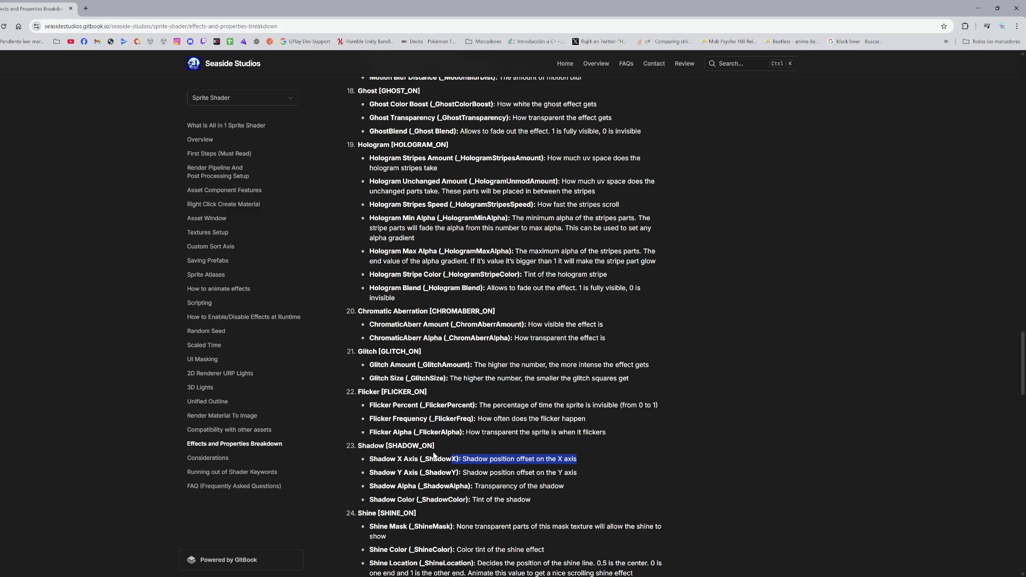
pyautogui.moveTo(453, 472); pyautogui.dragTo(581, 472)
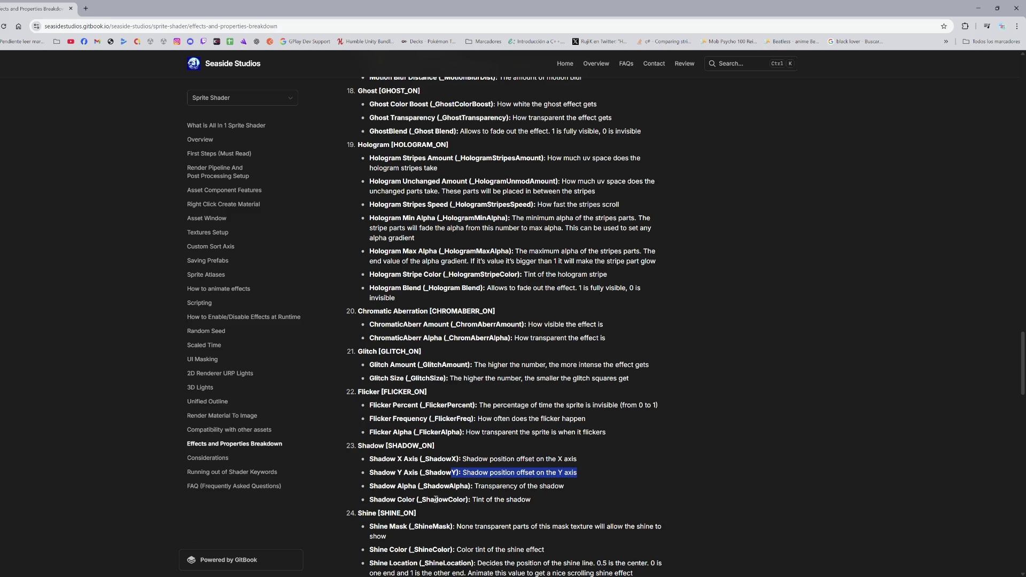
pyautogui.moveTo(370, 458)
pyautogui.mouseDown()
pyautogui.moveTo(422, 472)
pyautogui.moveTo(427, 457)
pyautogui.mouseUp()
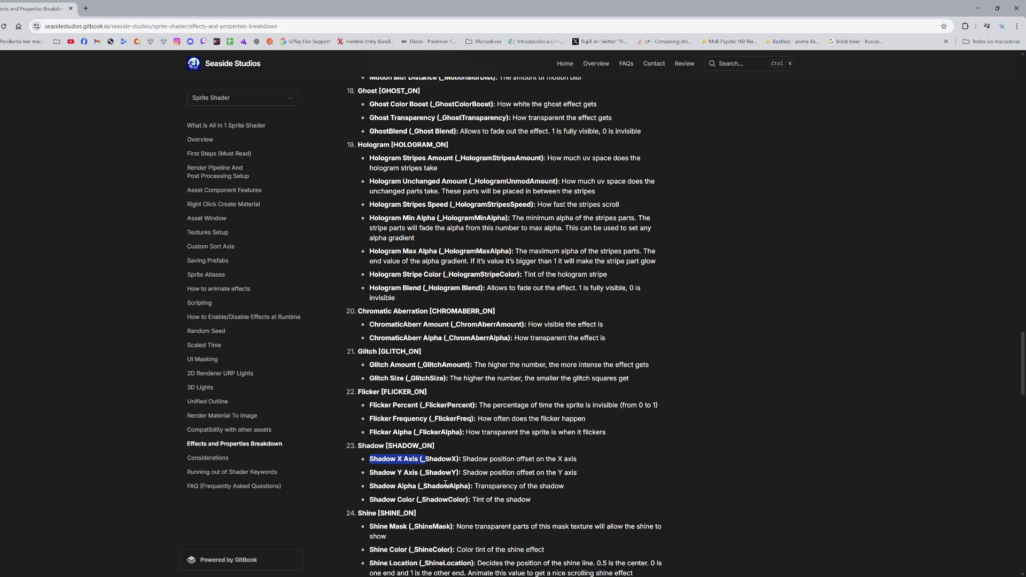
# Step: Search the page for every 'shadow' mention, starting from the Shadow heading word
pyautogui.scroll(-2, 446, 484)
pyautogui.doubleClick(374, 366)
pyautogui.hotkey('ctrl', 'f')
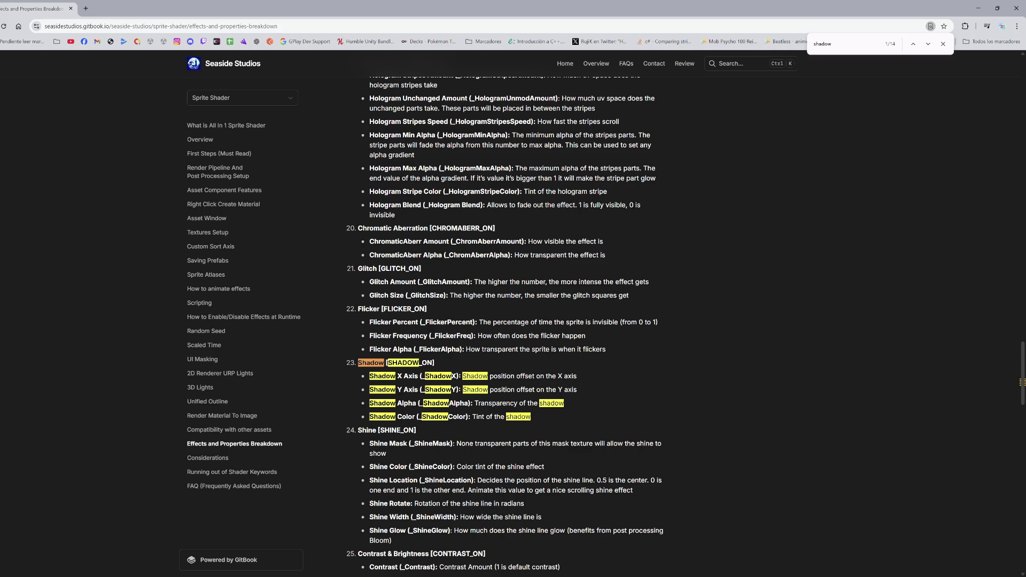
pyautogui.moveTo(518, 576)
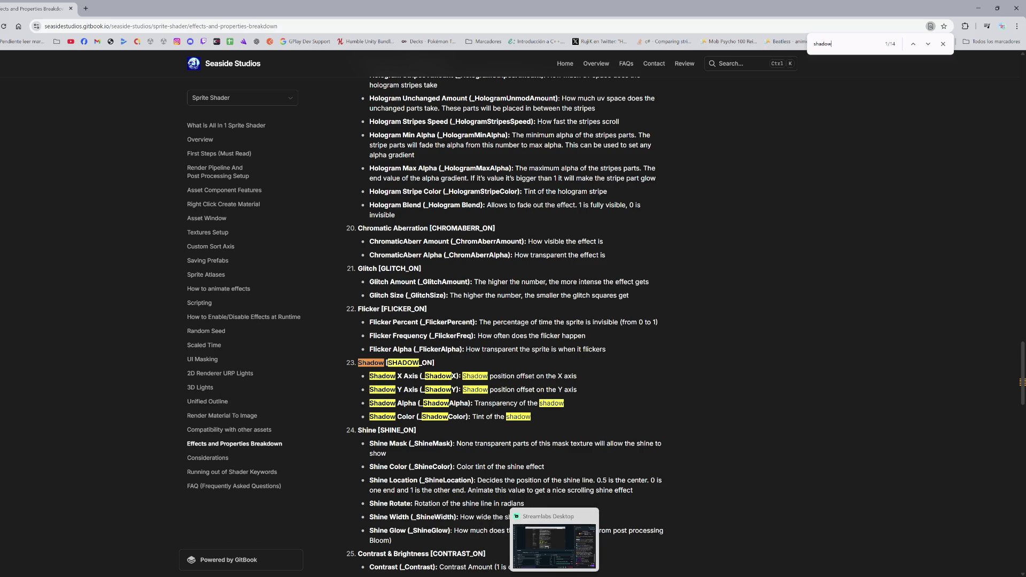
pyautogui.moveTo(426, 552)
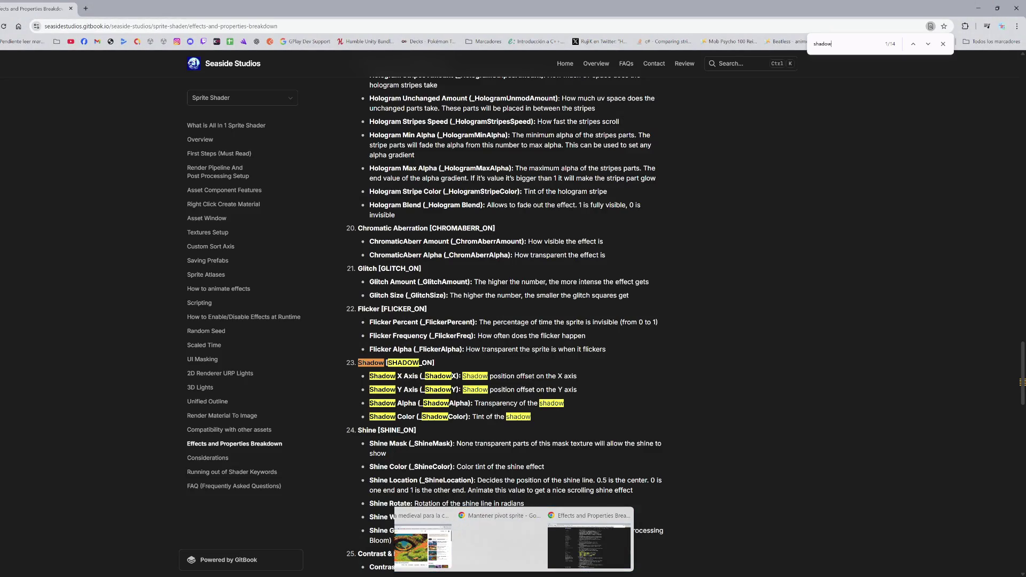
pyautogui.click(589, 548)
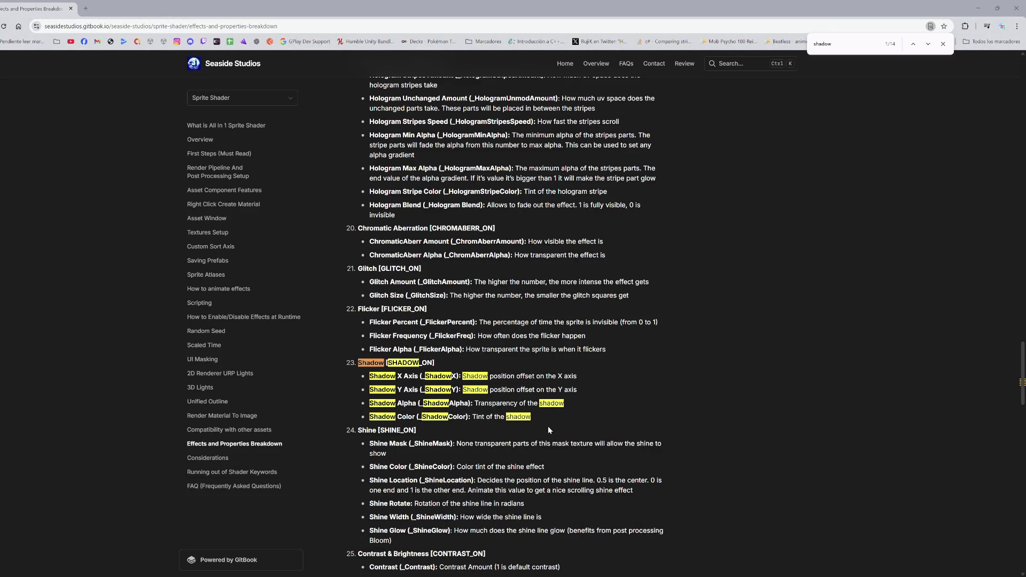
pyautogui.scroll(-4, 505, 417)
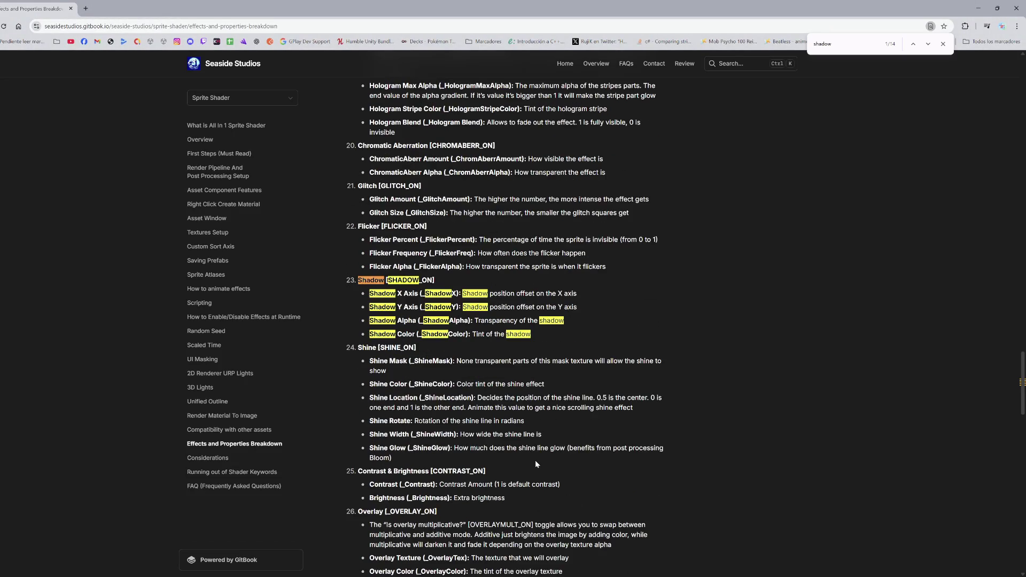
pyautogui.scroll(-3, 505, 417)
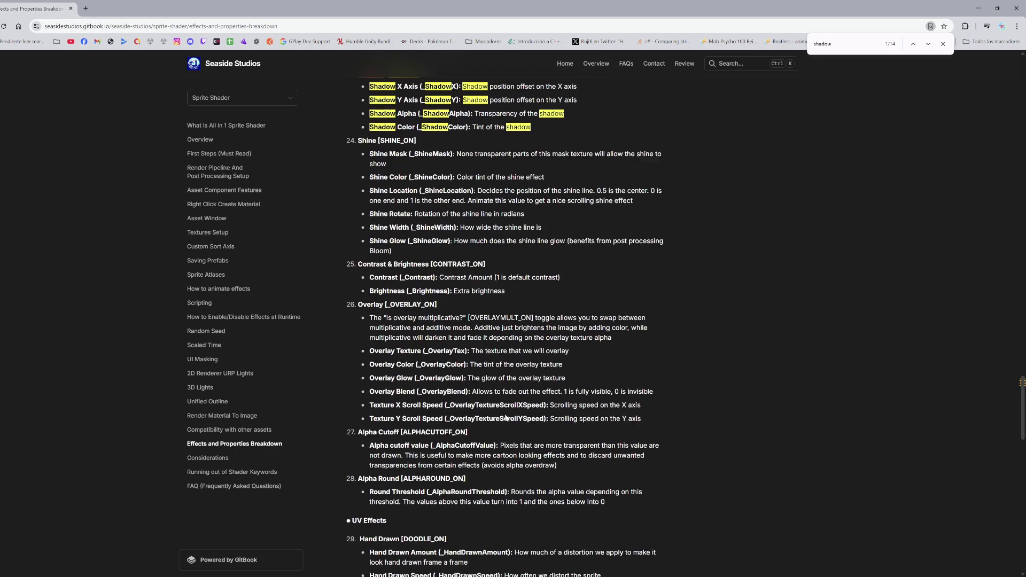
pyautogui.scroll(-2, 505, 415)
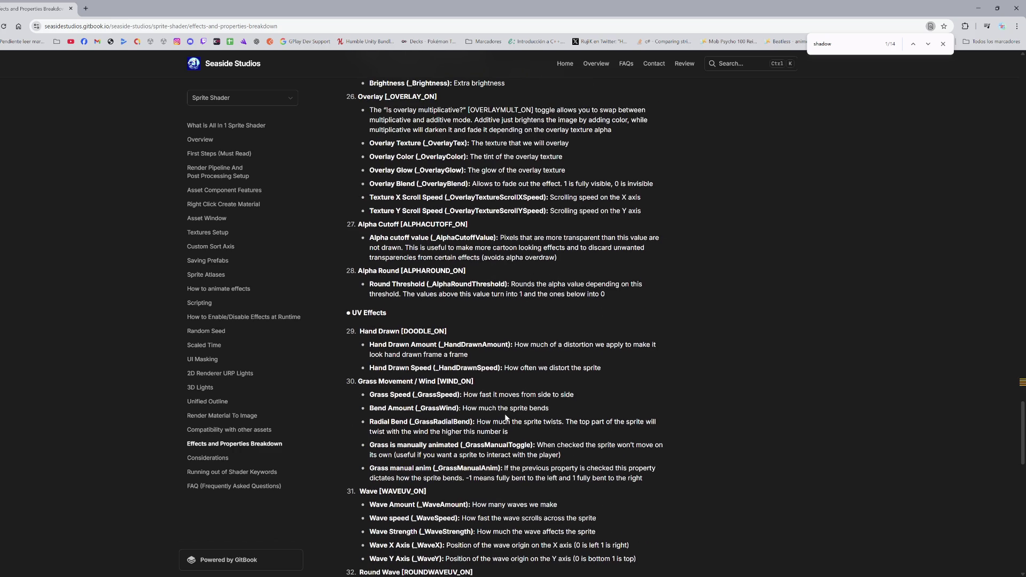
pyautogui.scroll(-2, 505, 418)
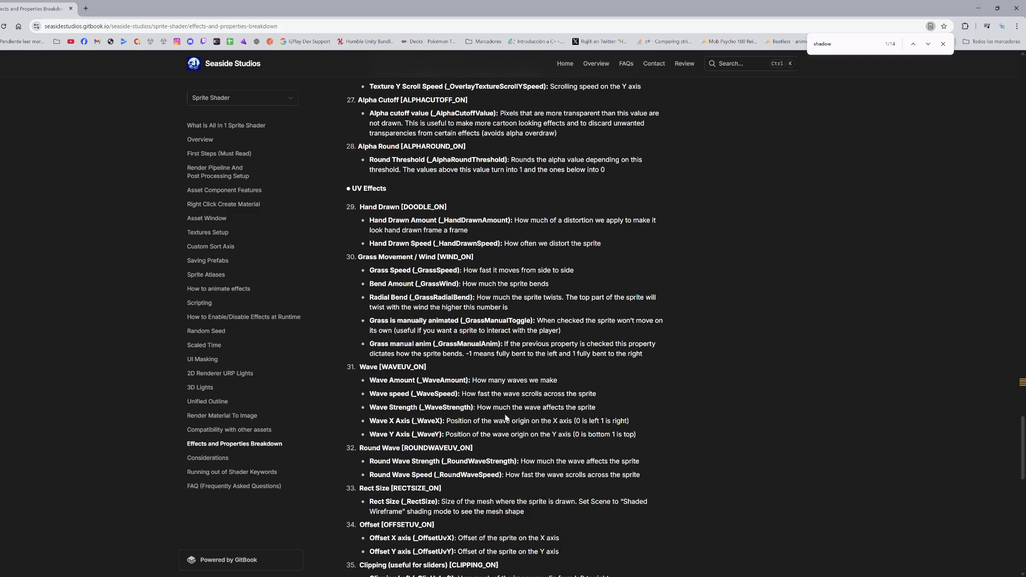
pyautogui.scroll(6, 506, 418)
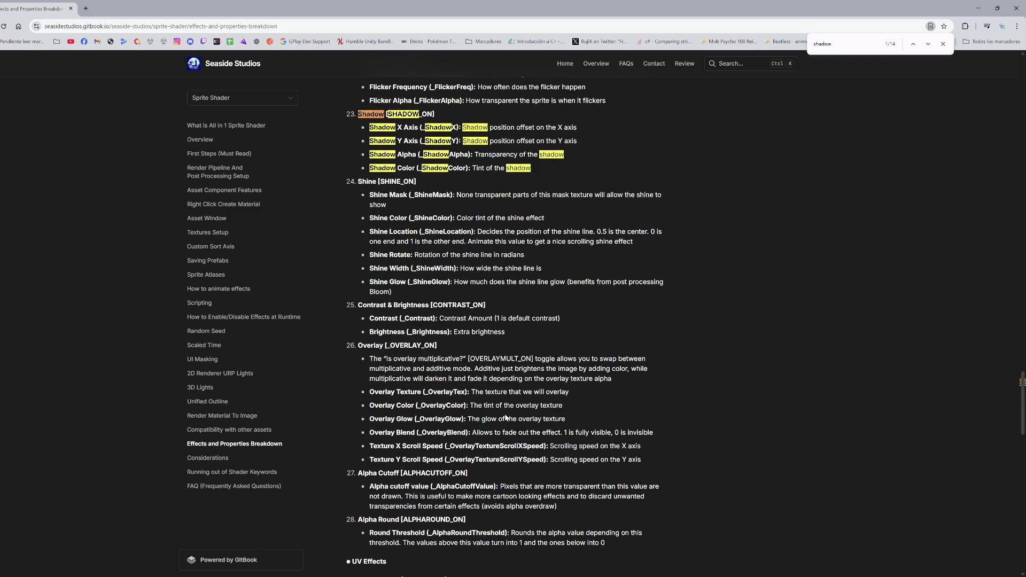
pyautogui.scroll(4, 506, 418)
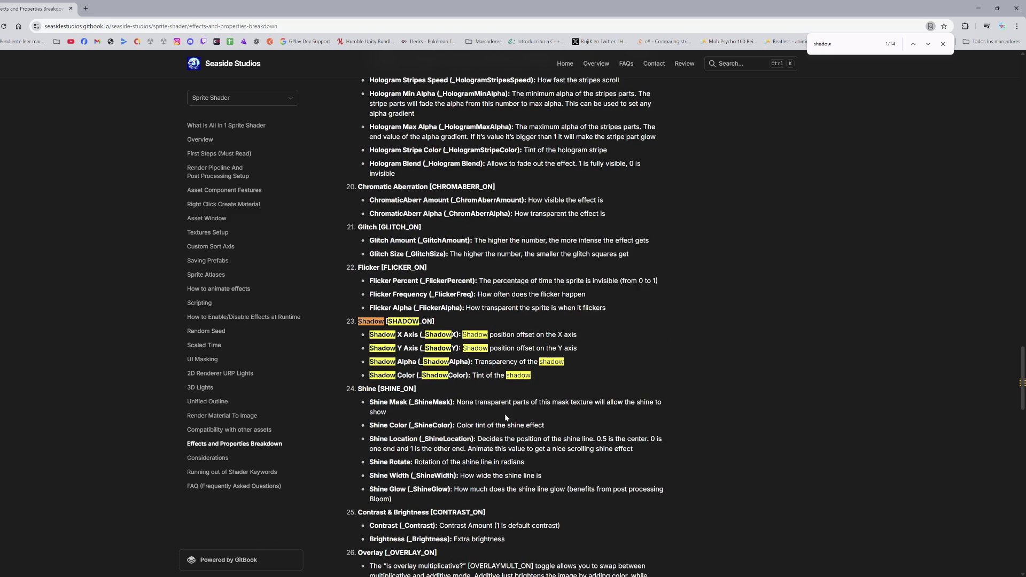
pyautogui.scroll(2, 505, 418)
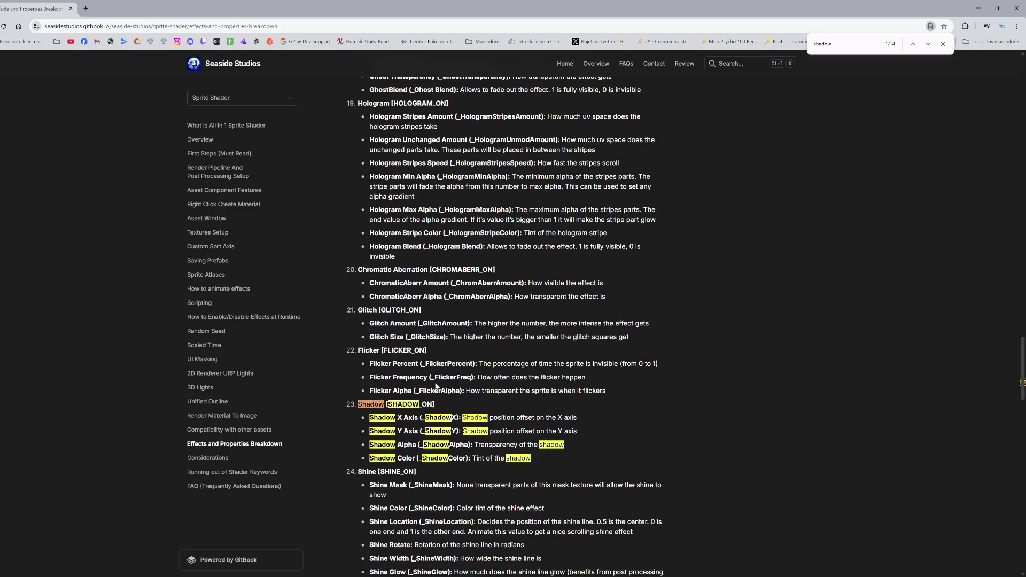
pyautogui.doubleClick(497, 419)
pyautogui.click(535, 425)
pyautogui.doubleClick(498, 417)
# Step: Change the page search term to 'position' and open the FAQ (Frequently Asked Questions) page
pyautogui.hotkey('ctrl', 'f')
pyautogui.write('p')
pyautogui.write('osition')
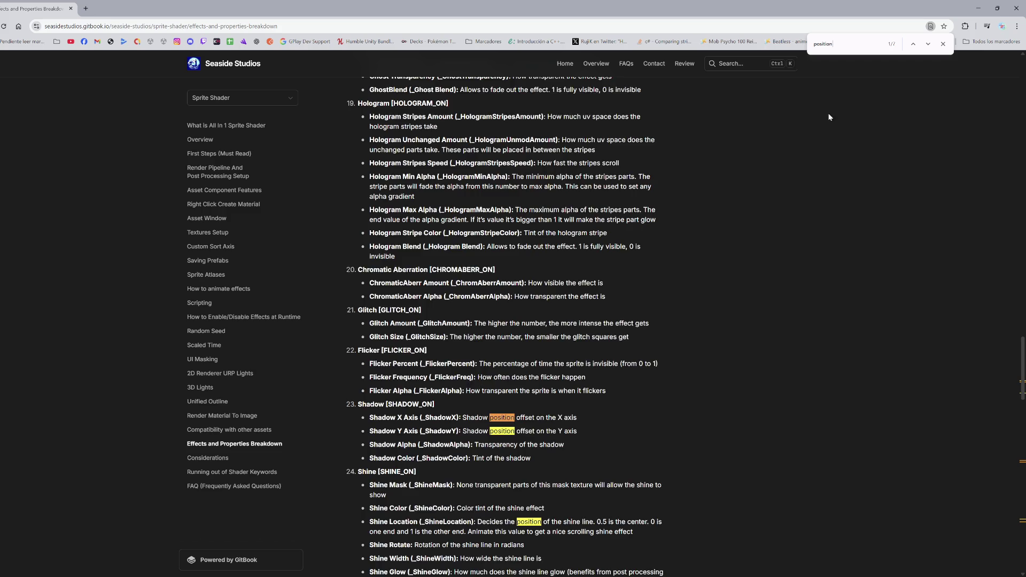
pyautogui.scroll(20, 748, 316)
pyautogui.scroll(20, 660, 352)
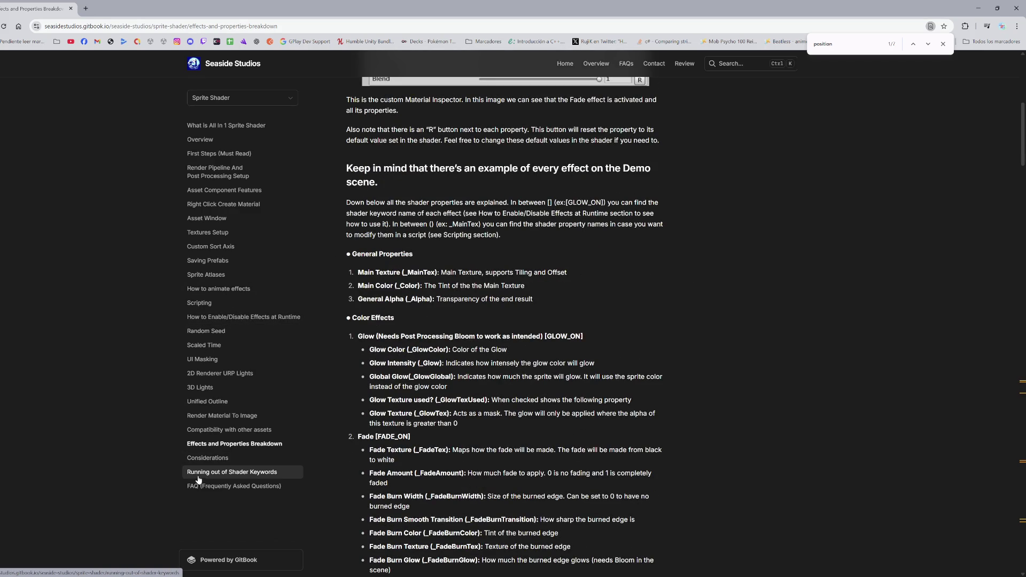
pyautogui.click(228, 488)
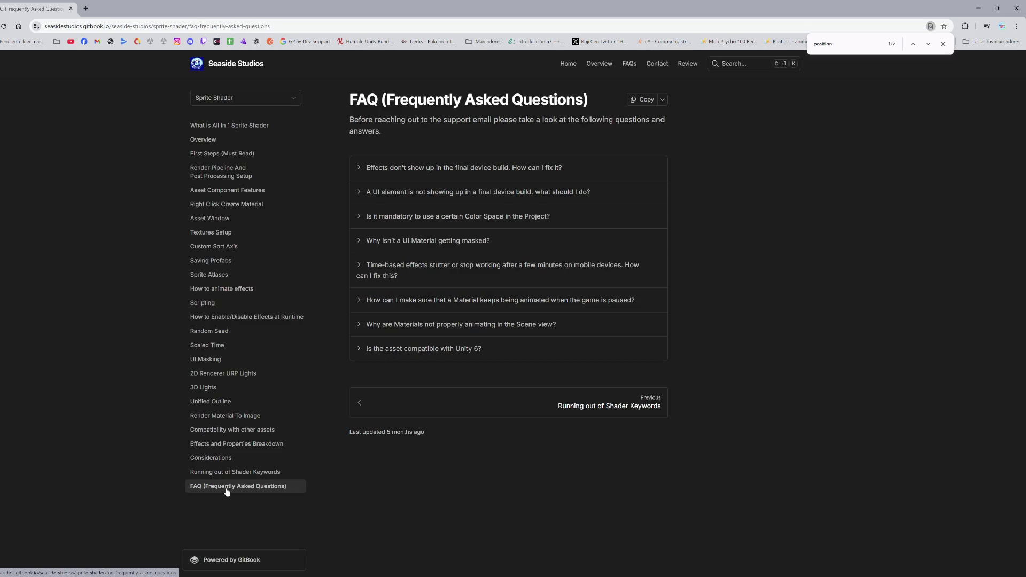
# Step: Return to Effects and Properties Breakdown and jump to the Shadow X Axis 'position' match
pyautogui.click(217, 459)
pyautogui.click(218, 447)
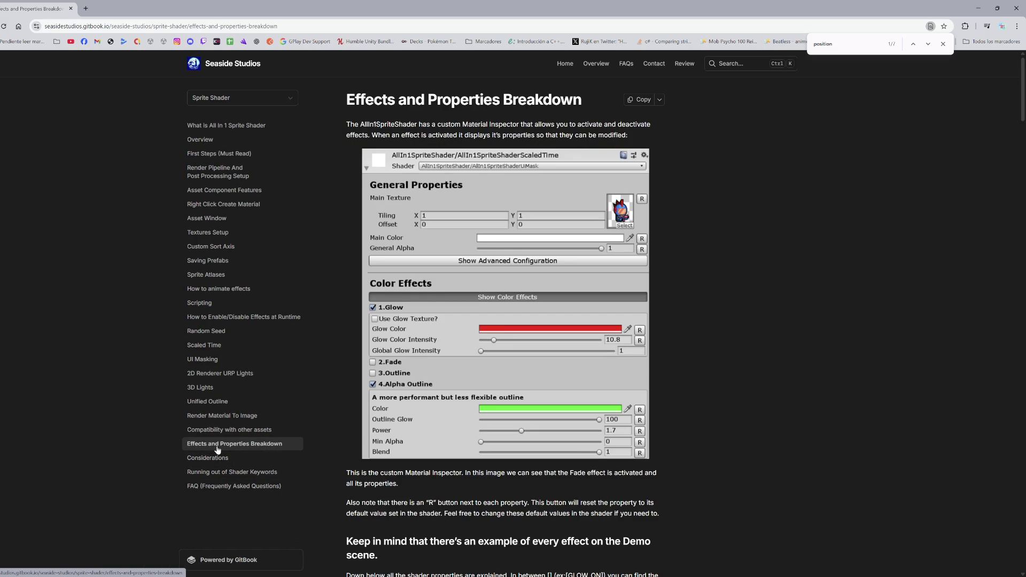
pyautogui.scroll(-4, 536, 361)
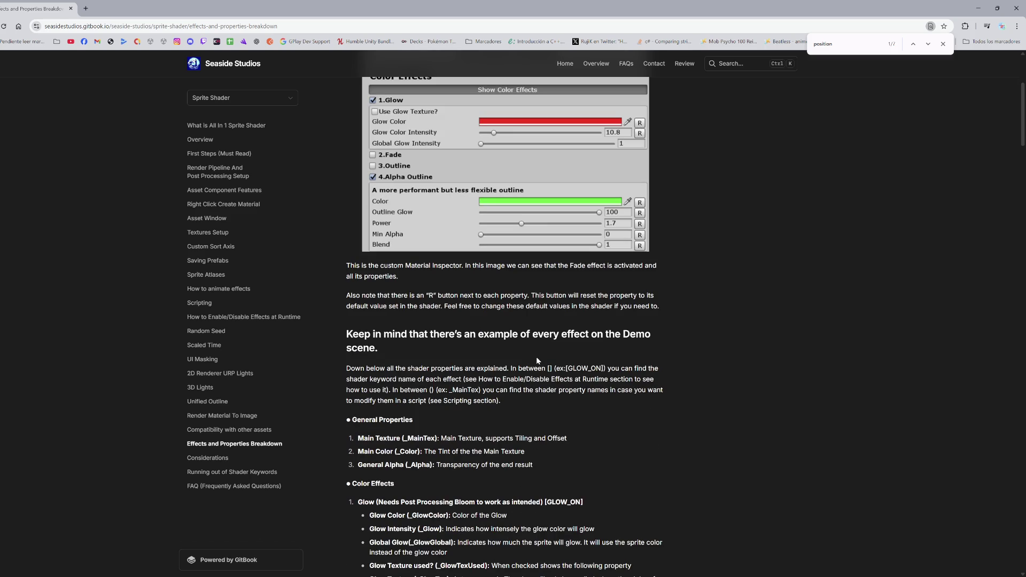
pyautogui.scroll(-2, 537, 361)
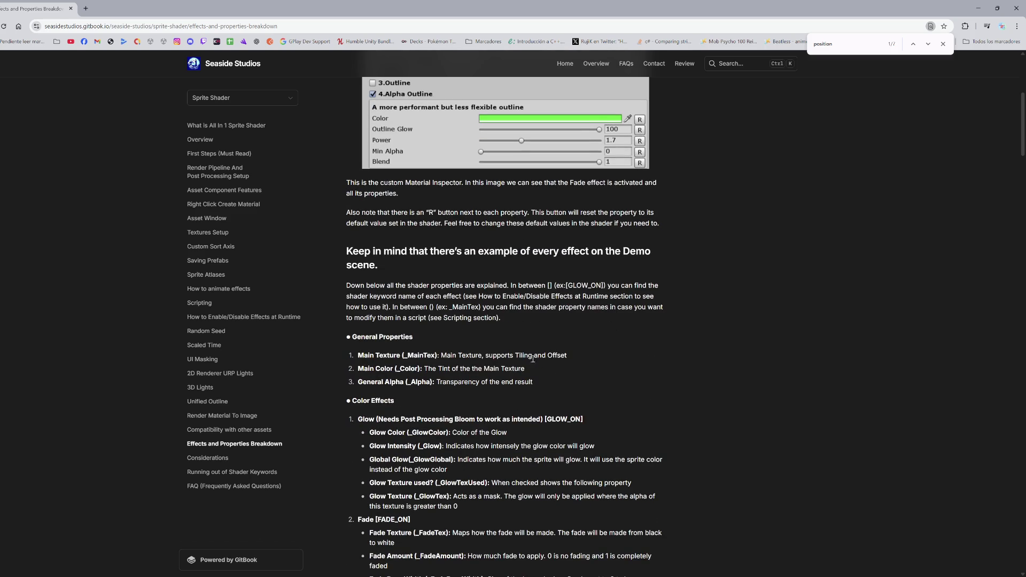
pyautogui.scroll(-8, 493, 367)
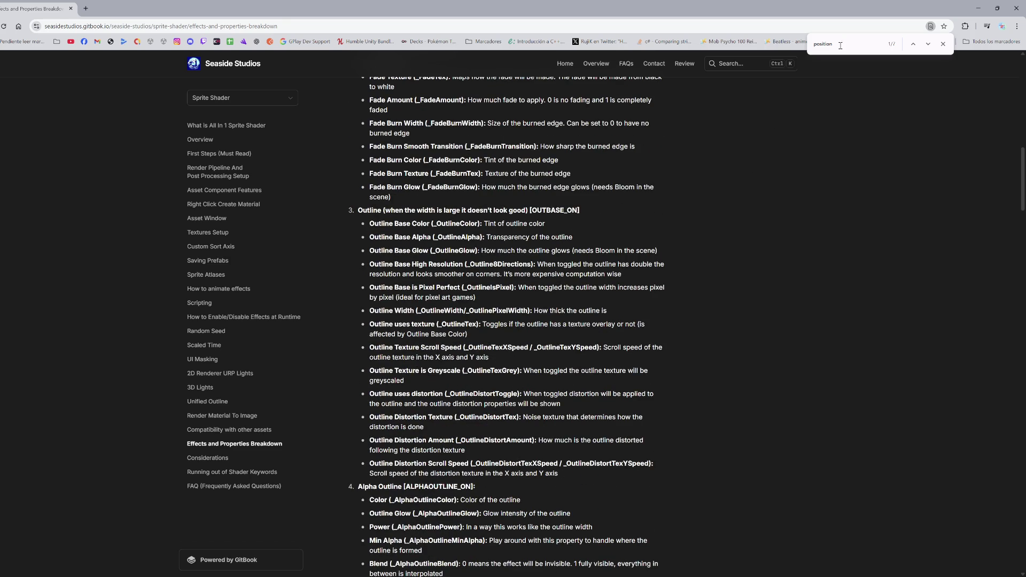
pyautogui.click(928, 44)
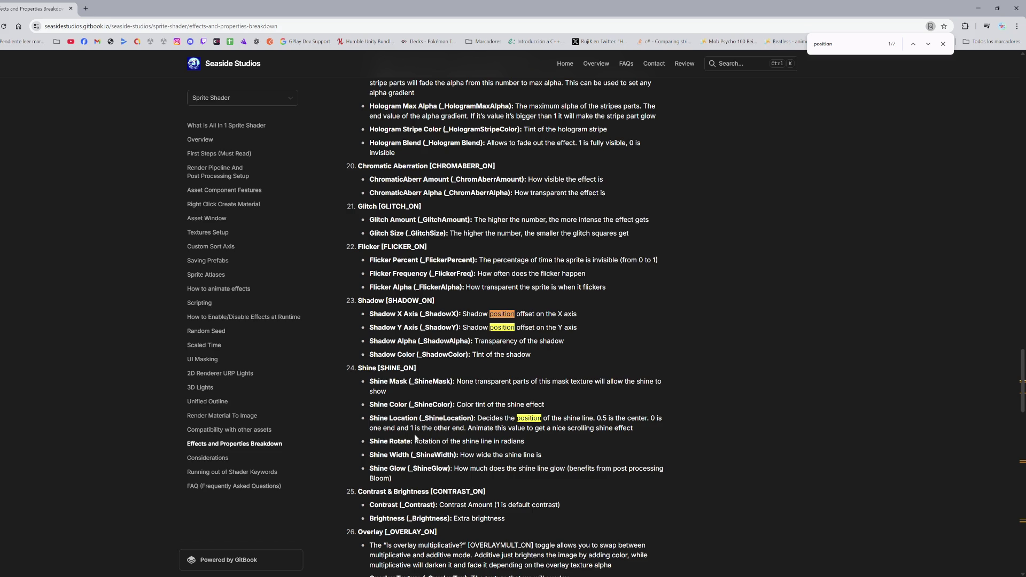
# Step: Read past the match, then minimize Chrome and stop the running game in Unity
pyautogui.scroll(-8, 416, 440)
pyautogui.scroll(-4, 416, 436)
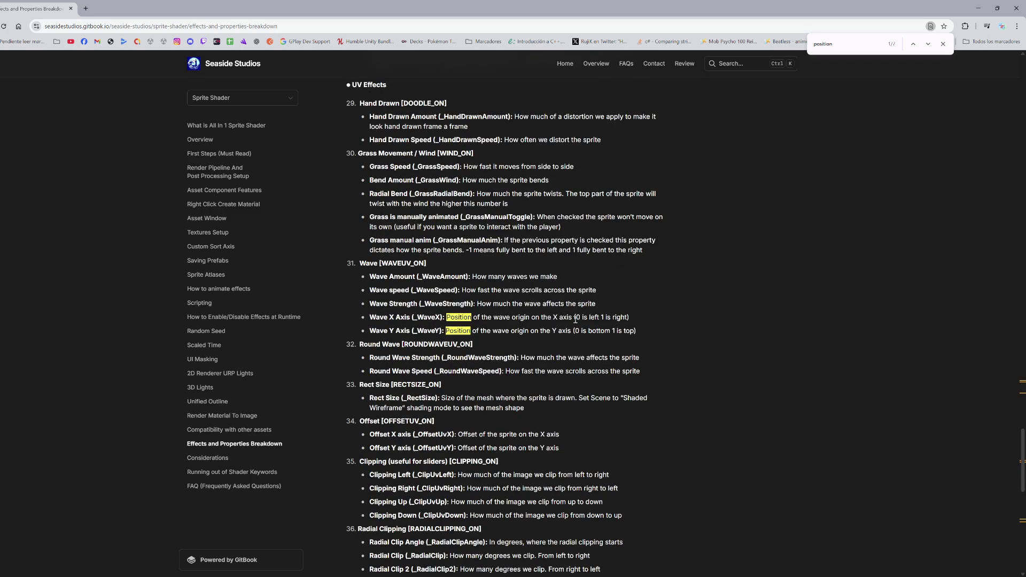
pyautogui.click(978, 8)
pyautogui.click(482, 24)
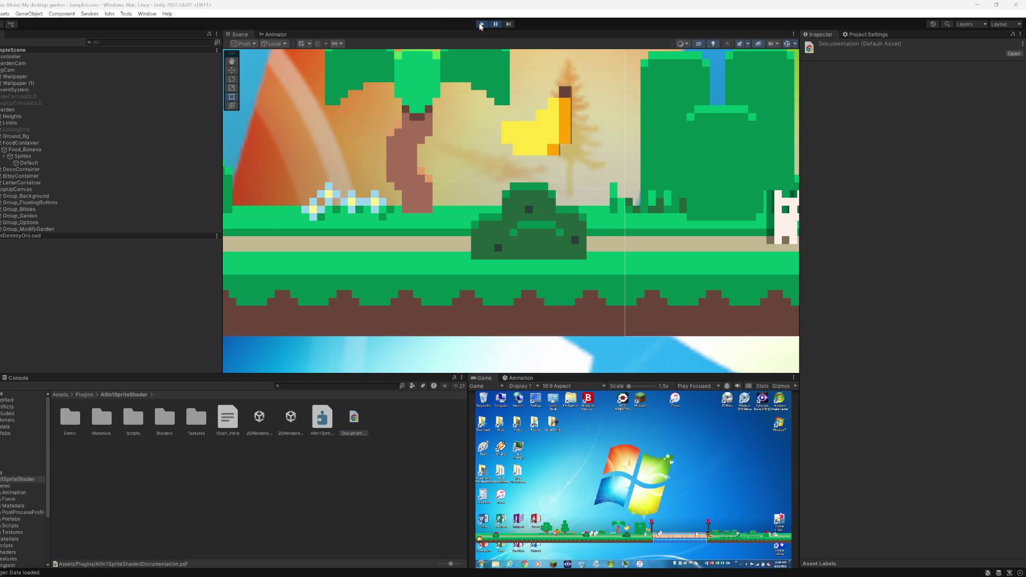
# Step: Open the Food prefab from Prefabs > GardenInteractables and select its Default sprite
pyautogui.click(9, 500)
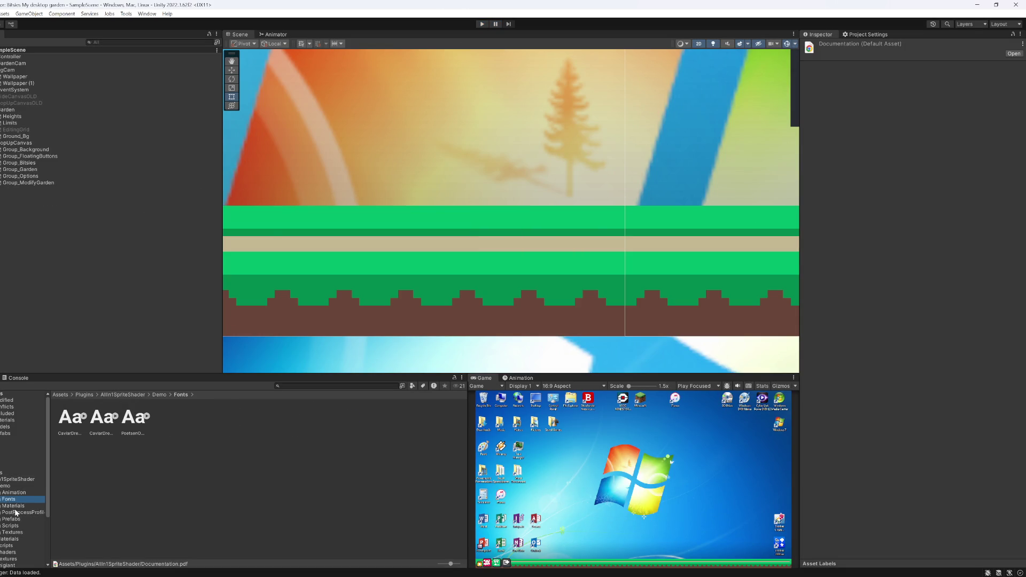
pyautogui.click(13, 507)
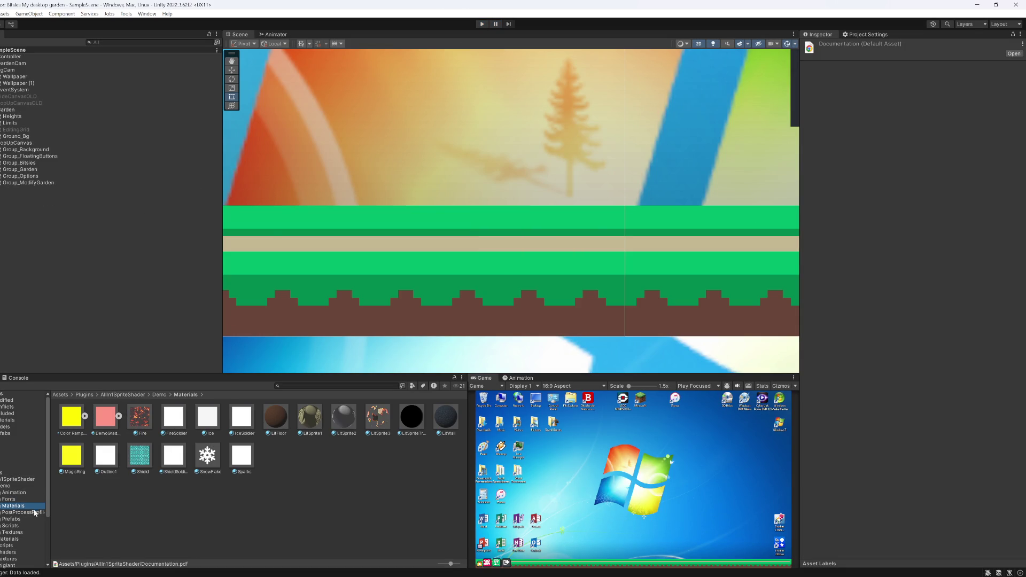
pyautogui.click(11, 479)
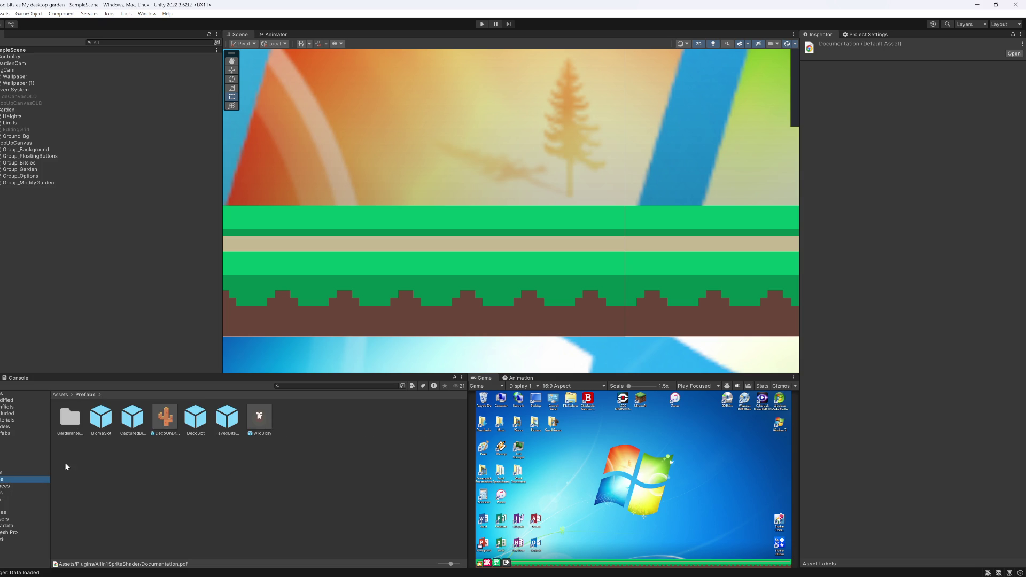
pyautogui.doubleClick(77, 427)
pyautogui.doubleClick(78, 415)
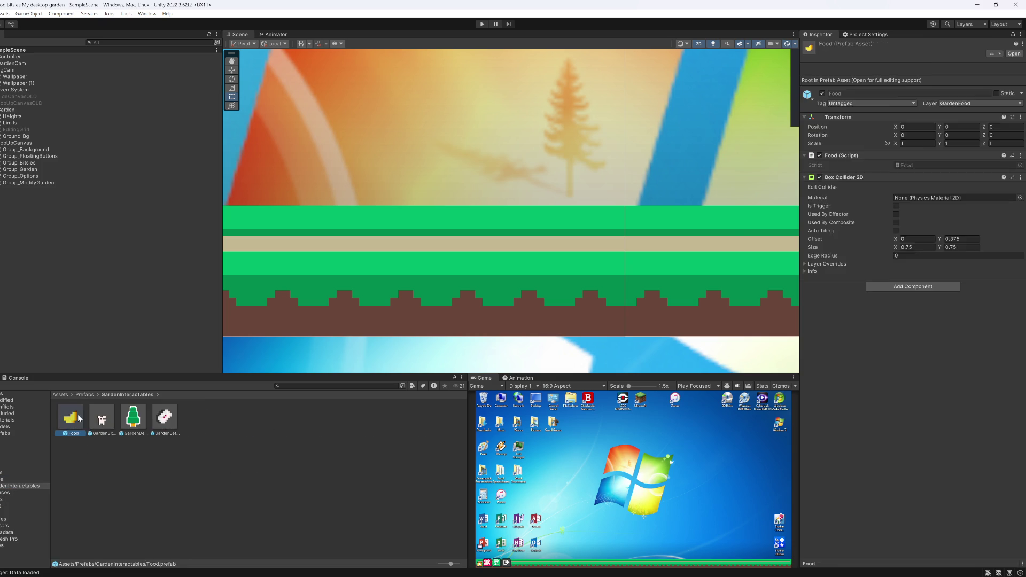
pyautogui.click(23, 73)
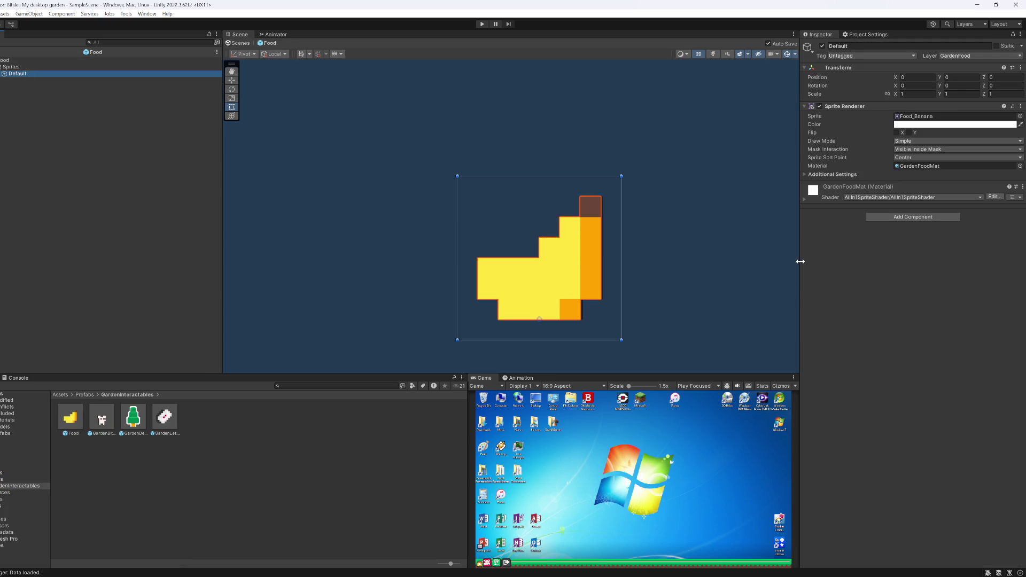
# Step: Set the GardenFoodMat material's Shadow X Axis to 0.01
pyautogui.click(825, 202)
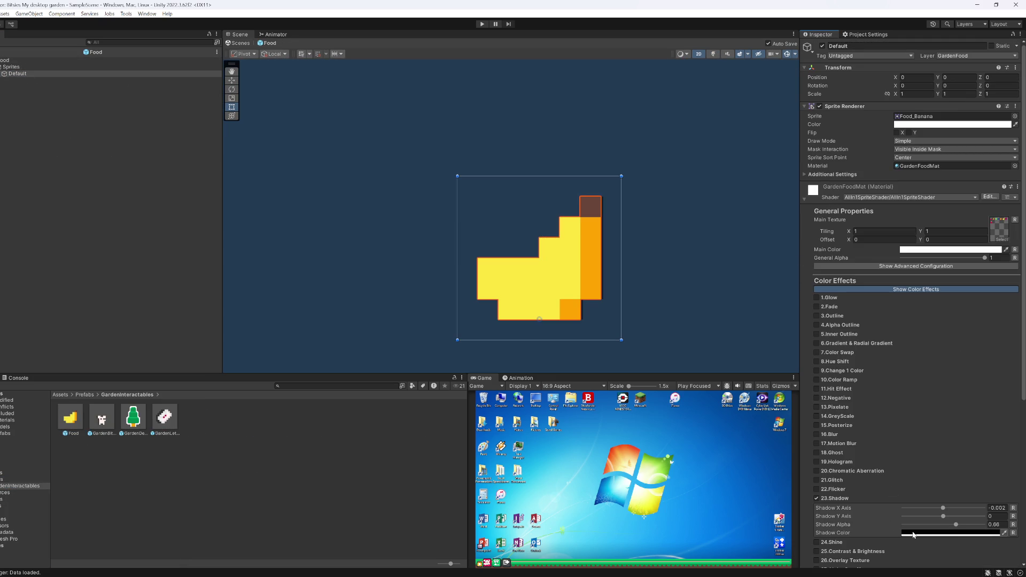
pyautogui.click(997, 508)
pyautogui.write('0.5')
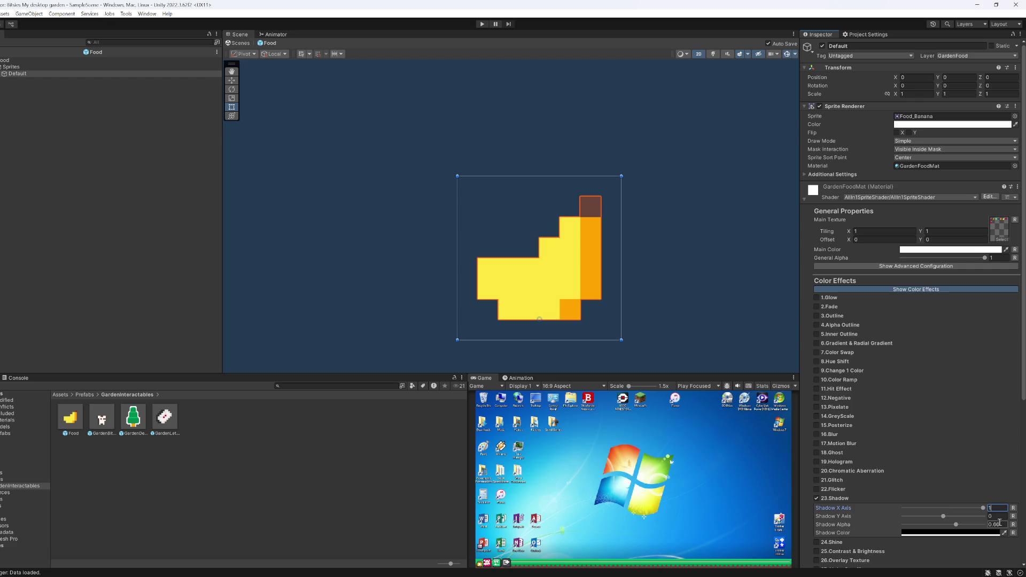
pyautogui.scroll(-1, 605, 323)
pyautogui.scroll(3, 594, 303)
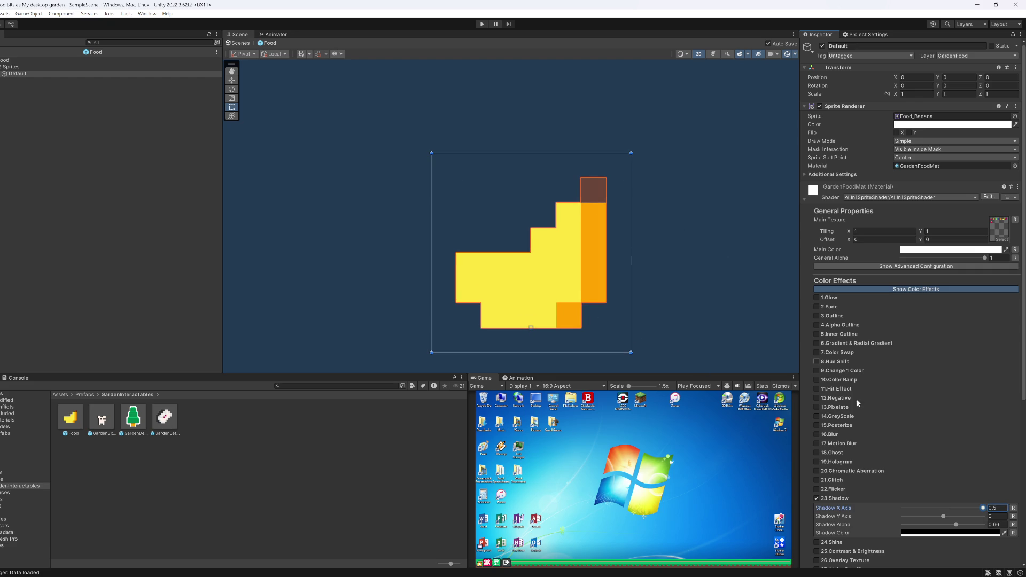
pyautogui.click(1001, 510)
pyautogui.write('0')
pyautogui.write('.')
pyautogui.click(995, 508)
pyautogui.click(1008, 508)
pyautogui.write('01')
pyautogui.press('BackSpace')
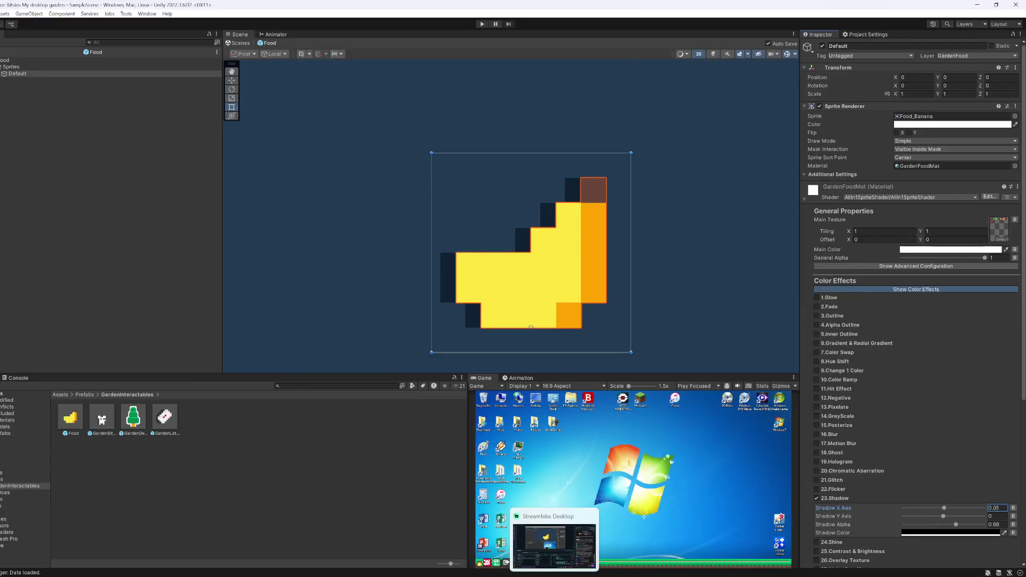
pyautogui.hotkey('alt', 'Tab')
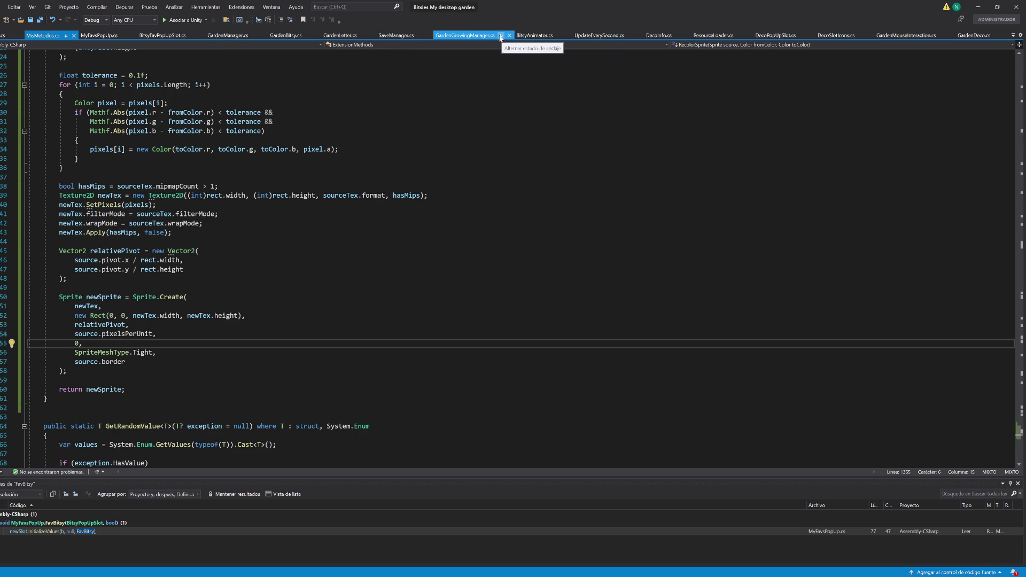
# Step: From GardenBitsy.cs, go to GardenInteractableItem's definition and find 'outline' in it
pyautogui.scroll(1, 833, 195)
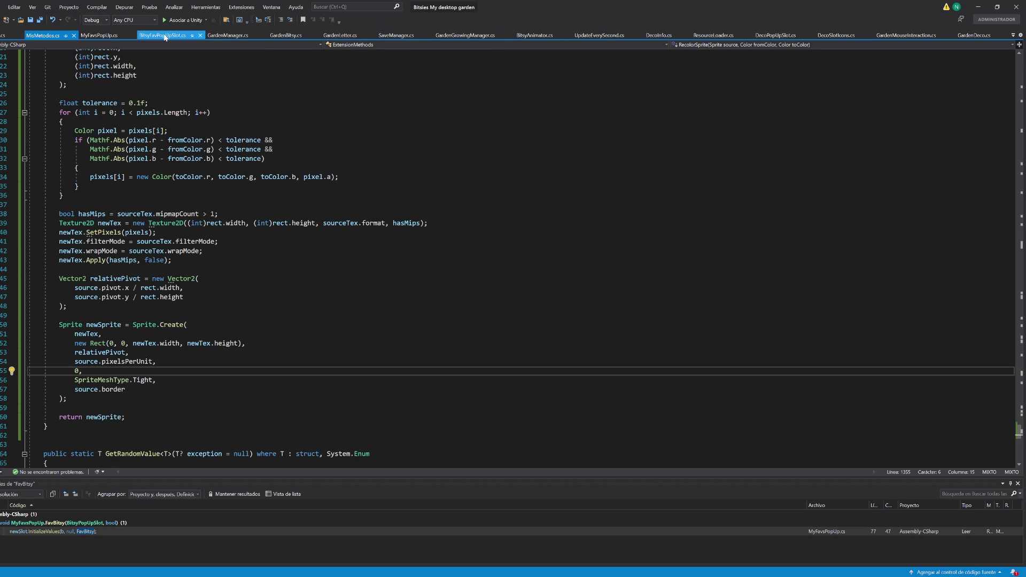
pyautogui.click(286, 35)
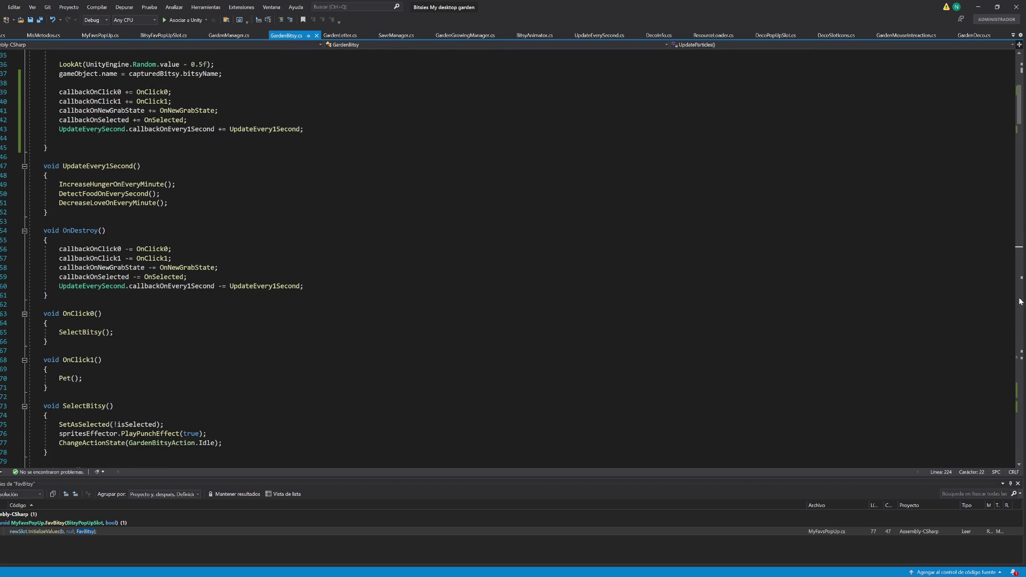
pyautogui.scroll(11, 223, 140)
pyautogui.click(201, 118)
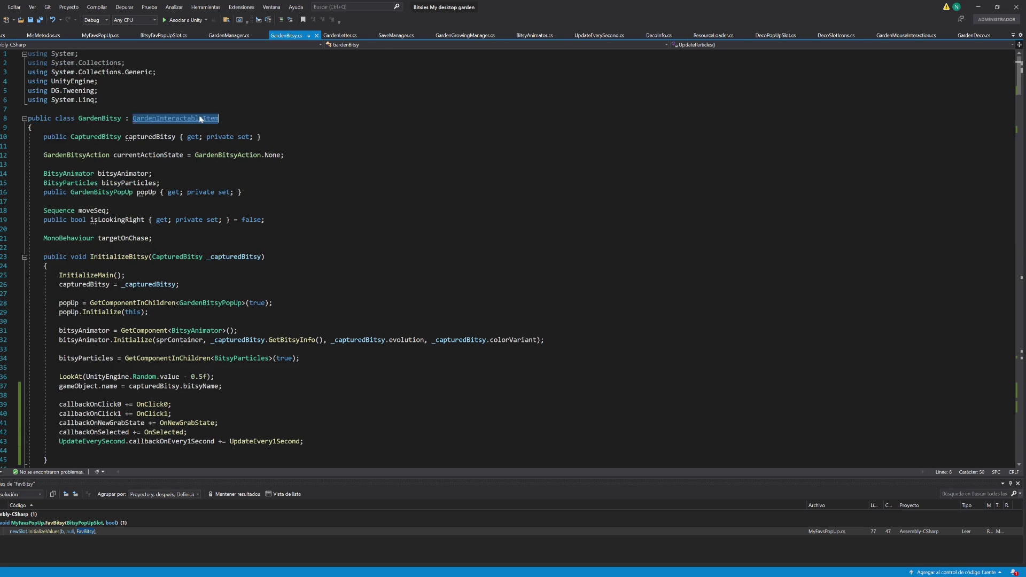
pyautogui.press('F12')
pyautogui.scroll(-7, 208, 278)
pyautogui.hotkey('ctrl', 'f')
pyautogui.write('outline')
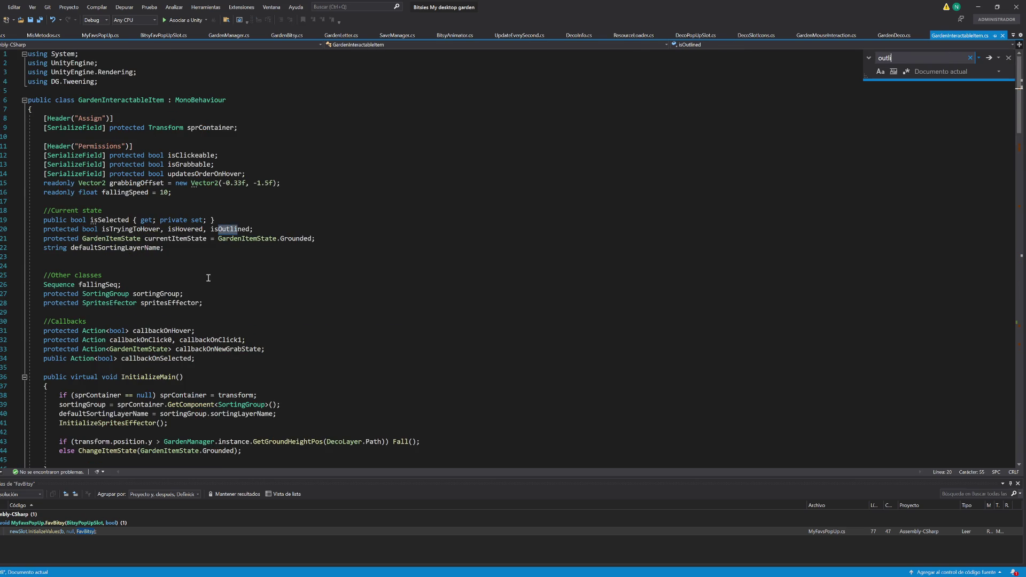
pyautogui.press('Return')
# Step: Follow UpdateOutline into SpritesEfector's SetOutline and move to the SetShadow method
pyautogui.scroll(-7, 418, 316)
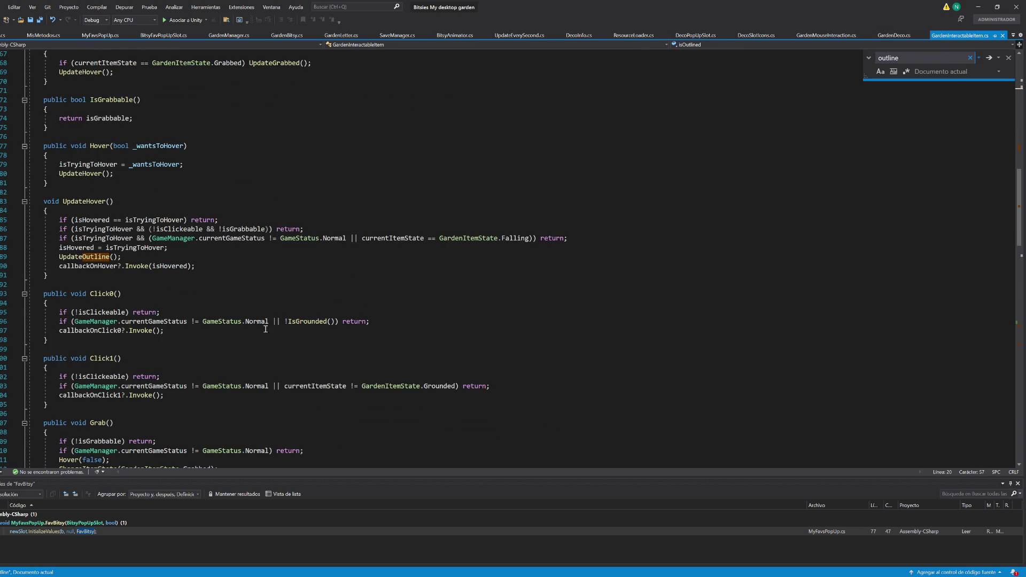
pyautogui.keyDown('ctrl'); pyautogui.click(98, 258); pyautogui.keyUp('ctrl')
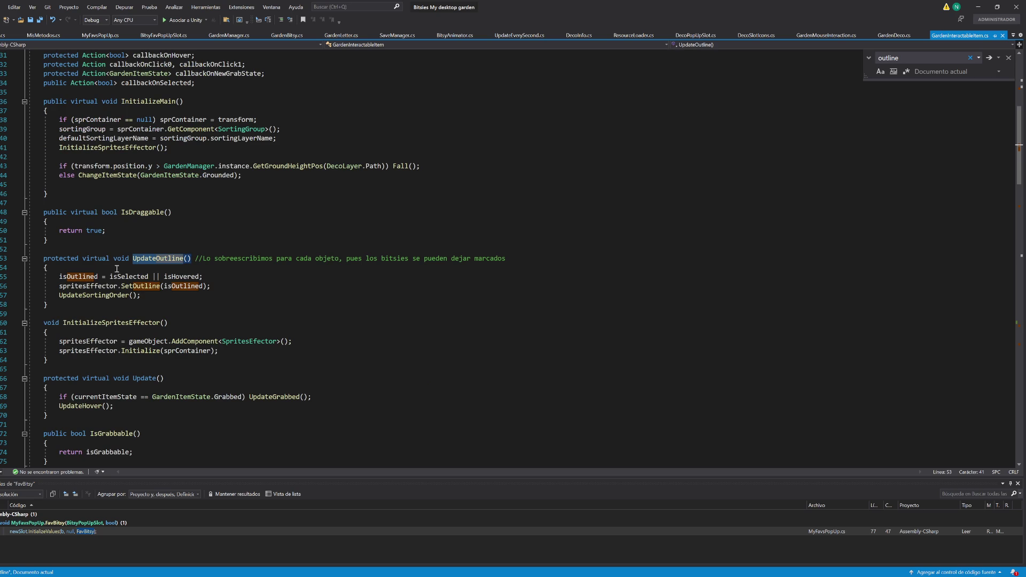
pyautogui.keyDown('ctrl'); pyautogui.click(141, 286); pyautogui.keyUp('ctrl')
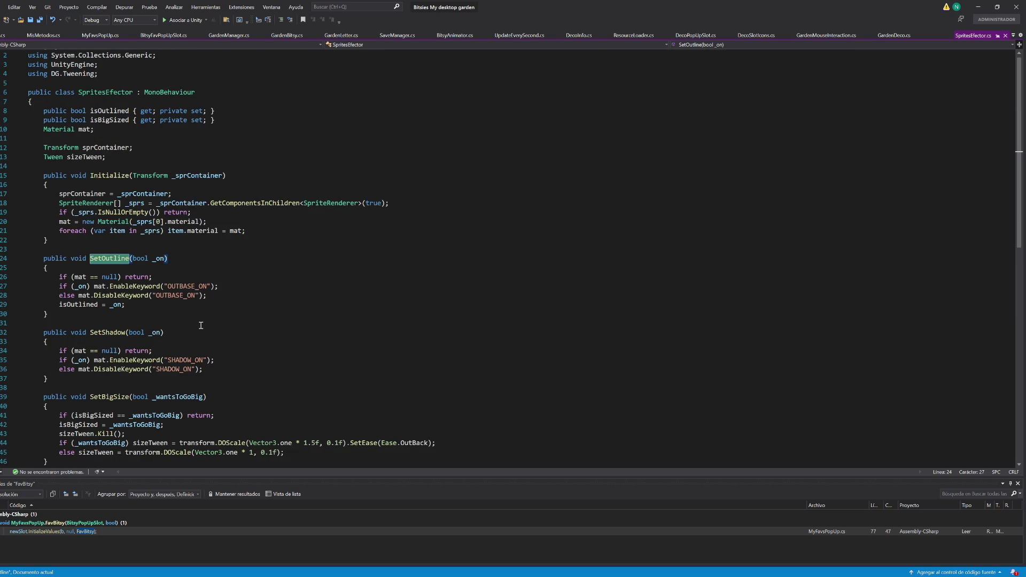
pyautogui.click(95, 287)
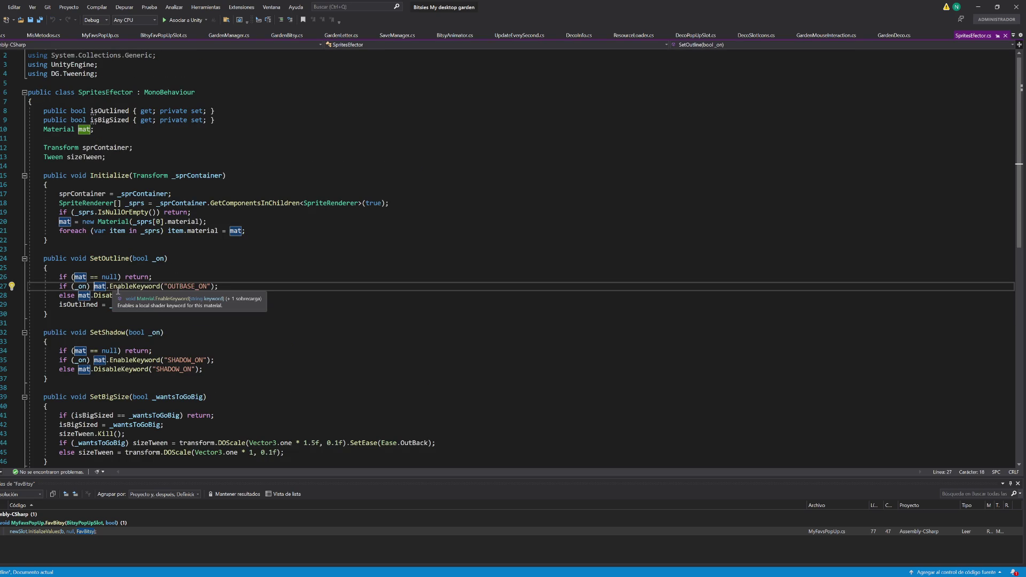
pyautogui.click(163, 332)
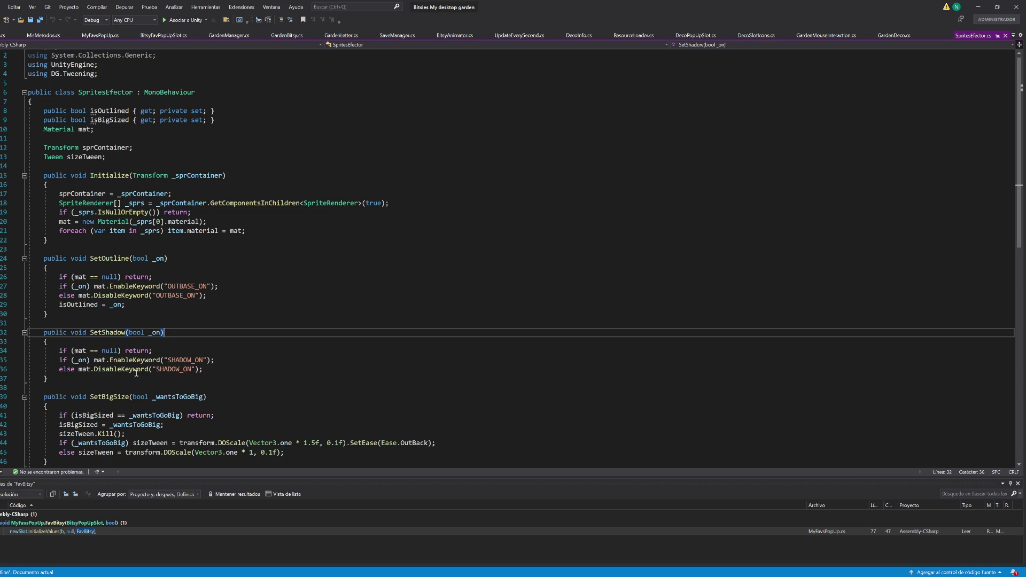
pyautogui.click(94, 360)
# Step: Wrap SetShadow's if (_on) branch in braces and start a 'mat.shad' line inside it
pyautogui.write('{')
pyautogui.press('Return')
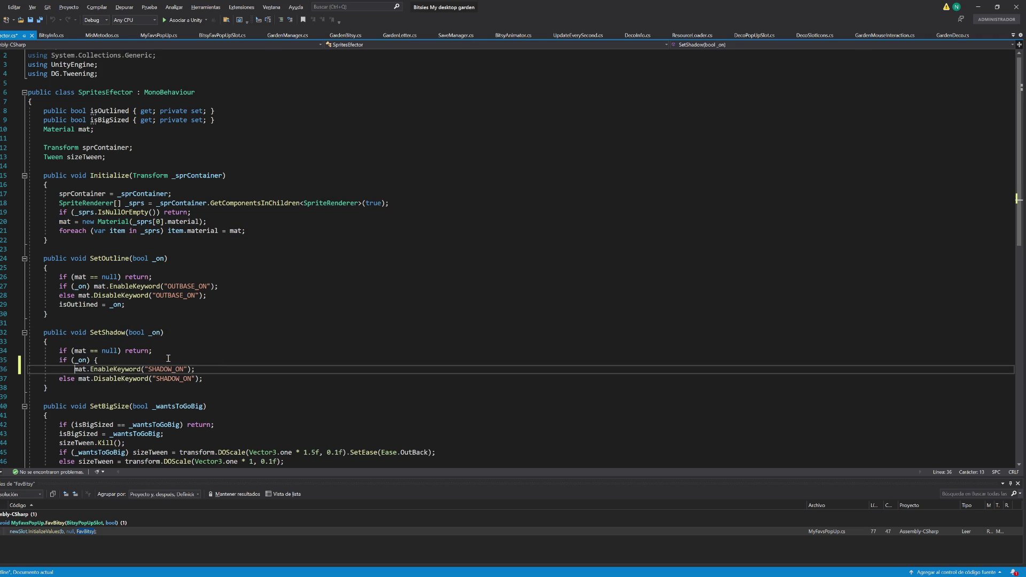
pyautogui.press('End')
pyautogui.press('Return')
pyautogui.write('}')
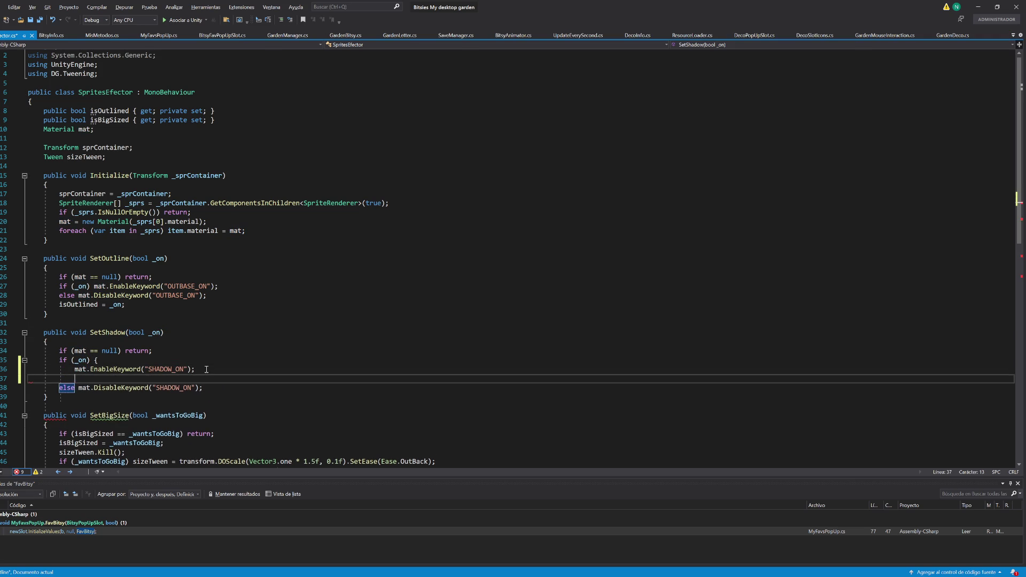
pyautogui.press('Up')
pyautogui.press('Up')
pyautogui.press('End')
pyautogui.press('Return')
pyautogui.write('mat.shad')
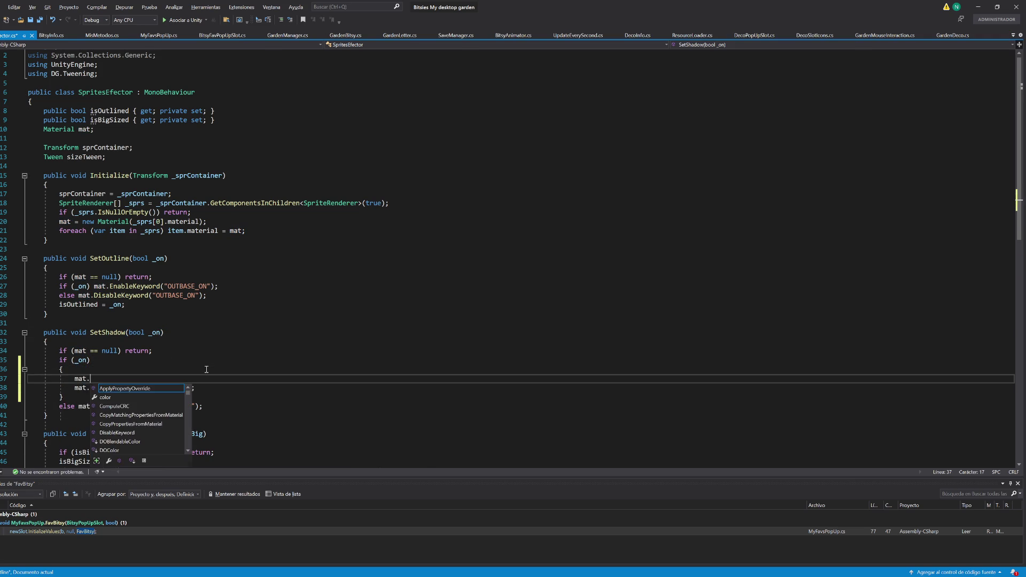
# Step: Check EnableKeyword's uses and insert a blank line after the if block's opening brace
pyautogui.hotkey('alt', 'Tab')
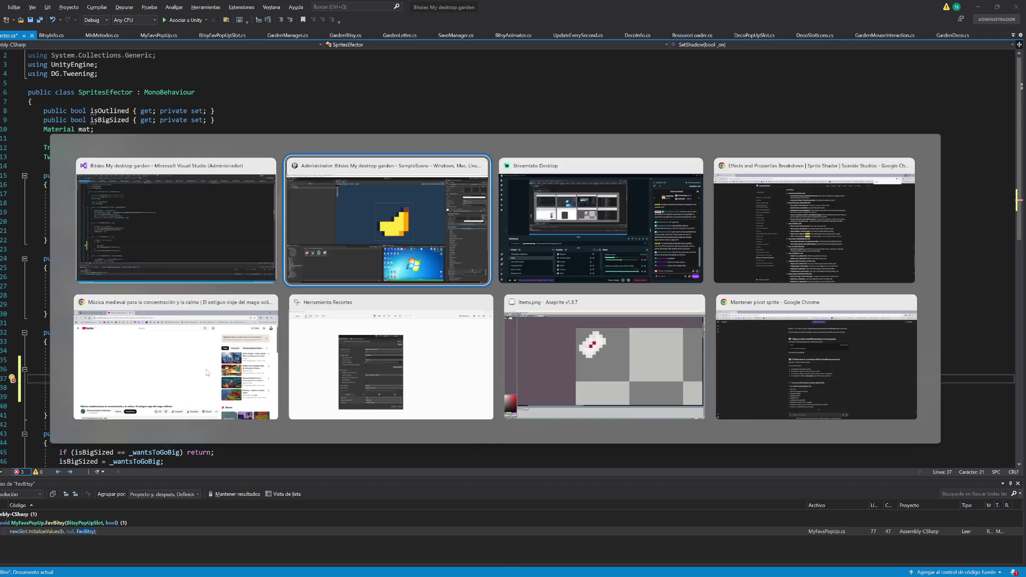
pyautogui.hotkey('alt', 'Tab')
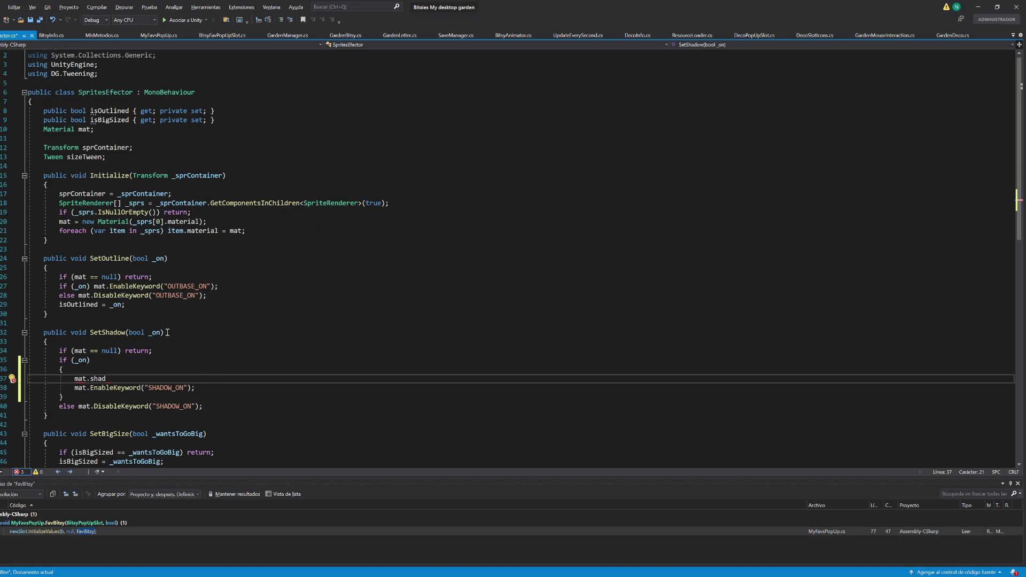
pyautogui.doubleClick(136, 286)
pyautogui.click(211, 367)
pyautogui.hotkey('alt', 'Tab')
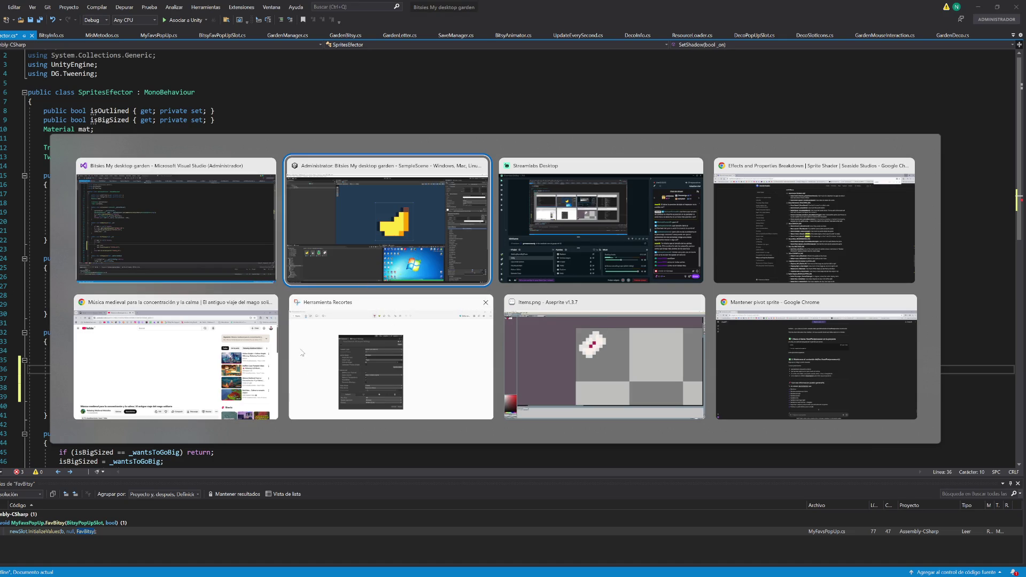
pyautogui.click(117, 256)
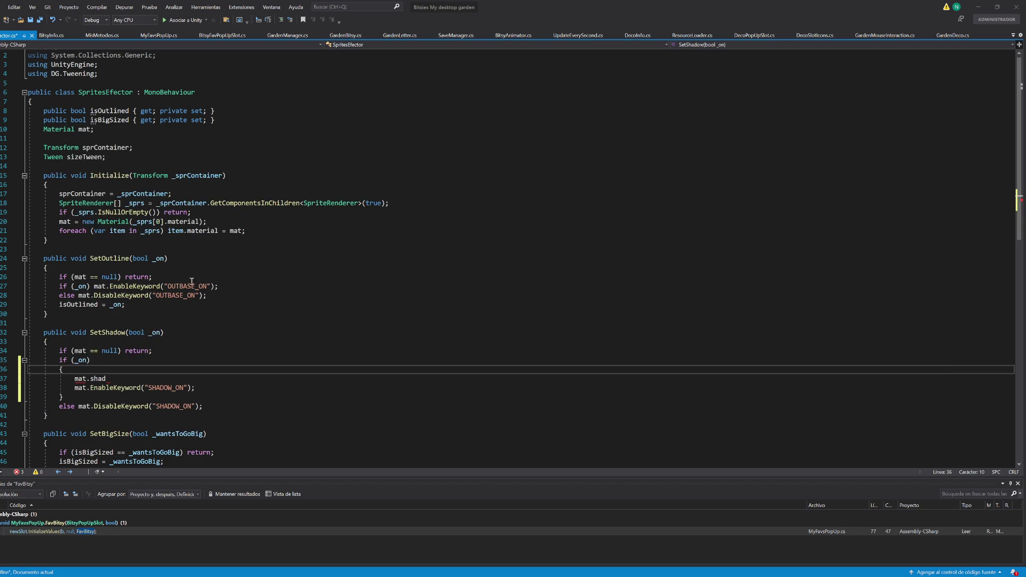
pyautogui.press('Return')
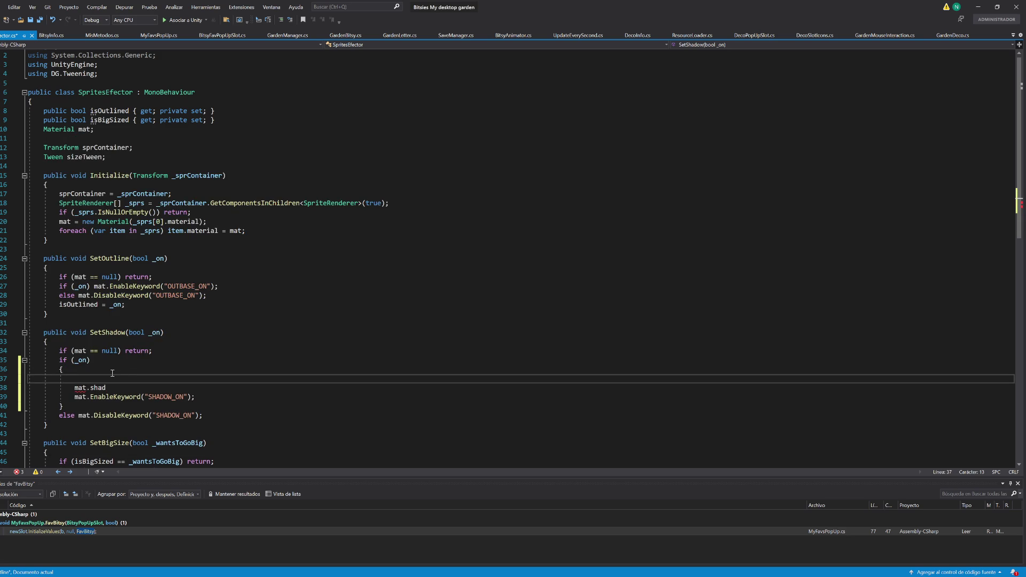
# Step: Add the comment 'Tengo que tomar el tamaño del sprite y de ahi sacar la sombra 1m para la derecha (o para el lado actual)' and save
pyautogui.write('//Tengo que ')
pyautogui.write('tomar el tamaño del sp')
pyautogui.write('rite y de ahi sacar l')
pyautogui.write('a sombra 1')
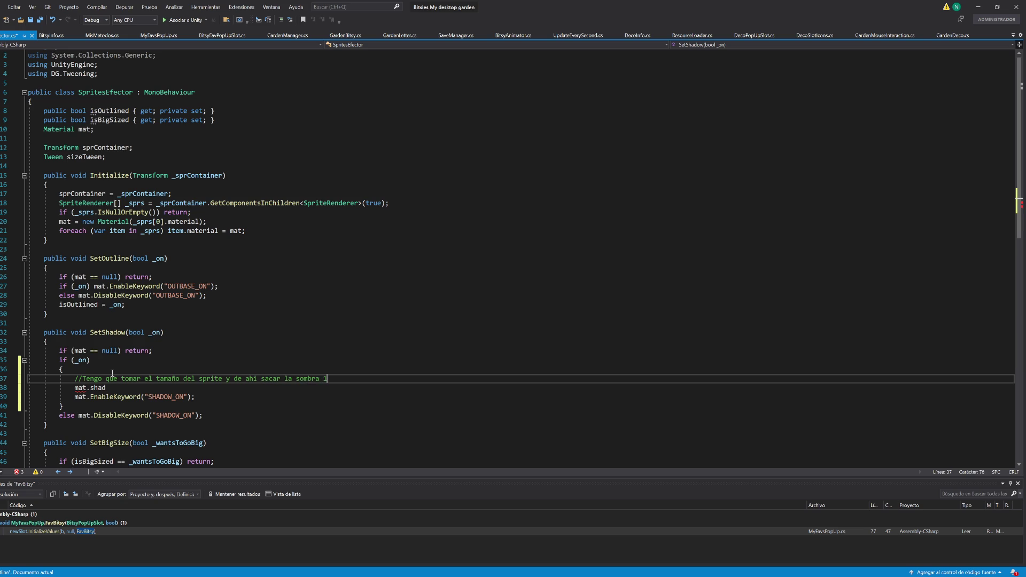
pyautogui.write('m para la dere')
pyautogui.hotkey('ctrl', 's')
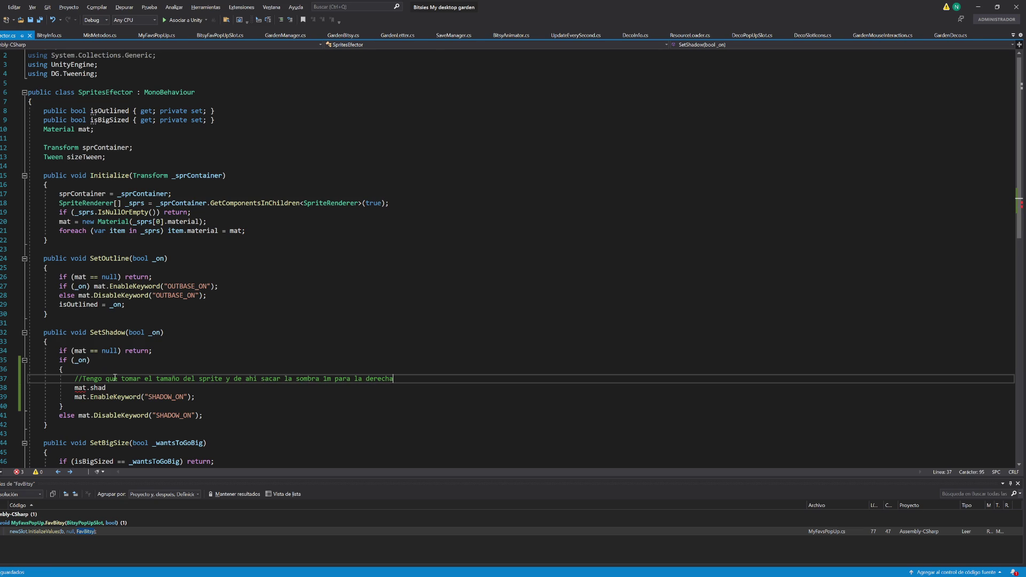
pyautogui.hotkey('alt', 'Tab')
pyautogui.hotkey('alt', 'Tab')
pyautogui.write('cha (o para el lad')
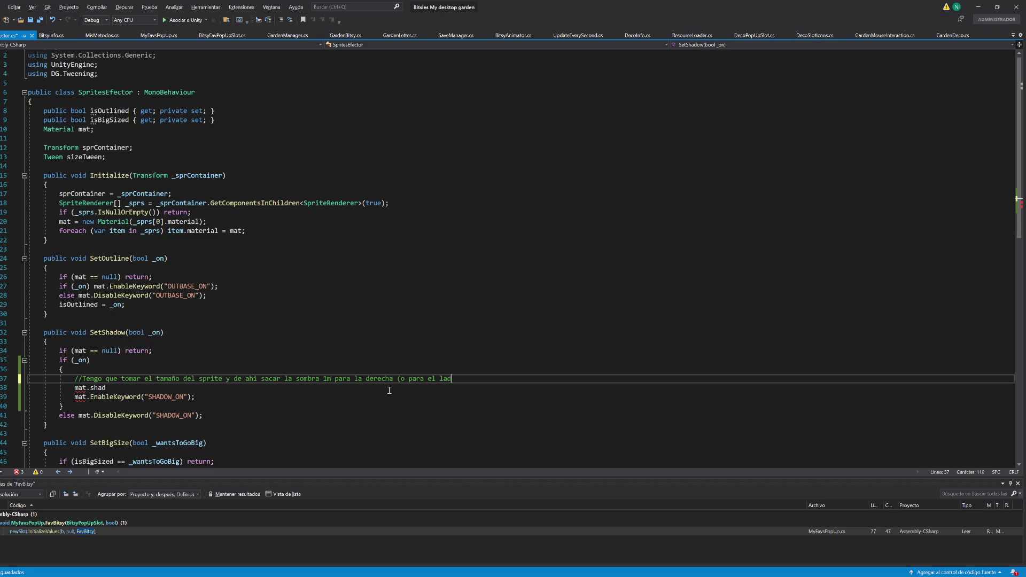
pyautogui.write('o actual)')
pyautogui.hotkey('alt', 'Tab')
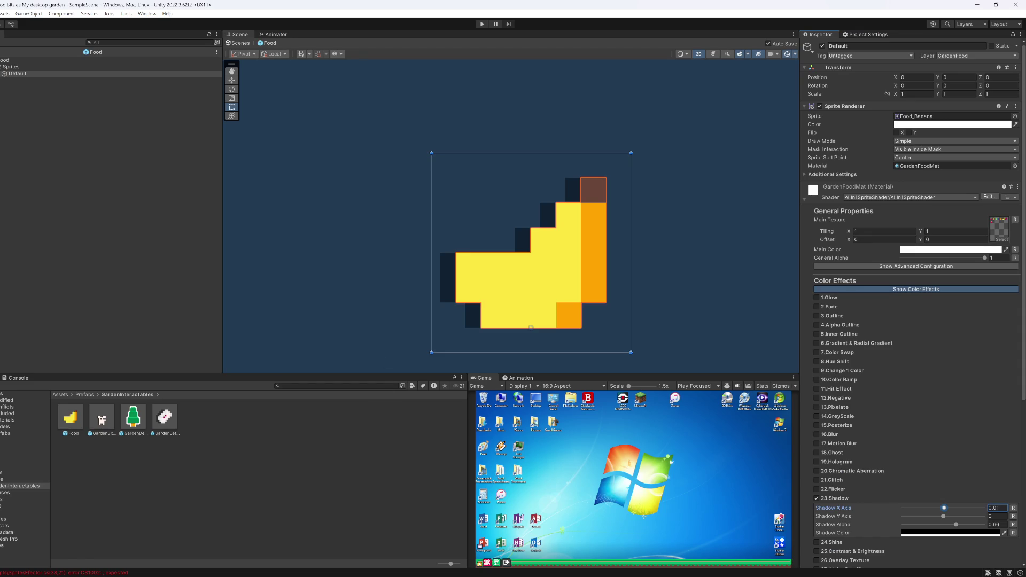
# Step: Bring the shader docs window back and merge it into the main browser window
pyautogui.press('super+d')
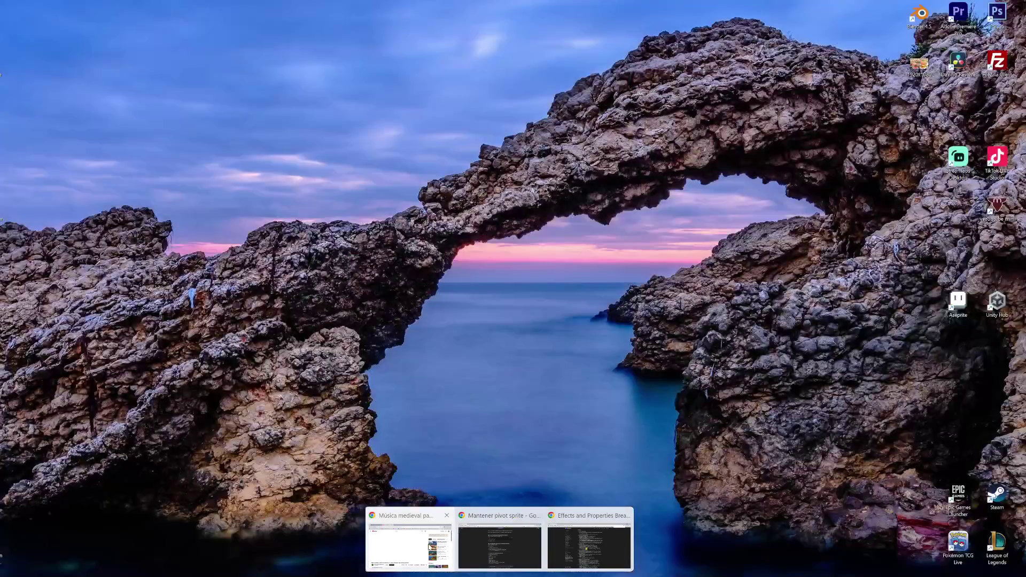
pyautogui.press('super+d')
pyautogui.moveTo(503, 575)
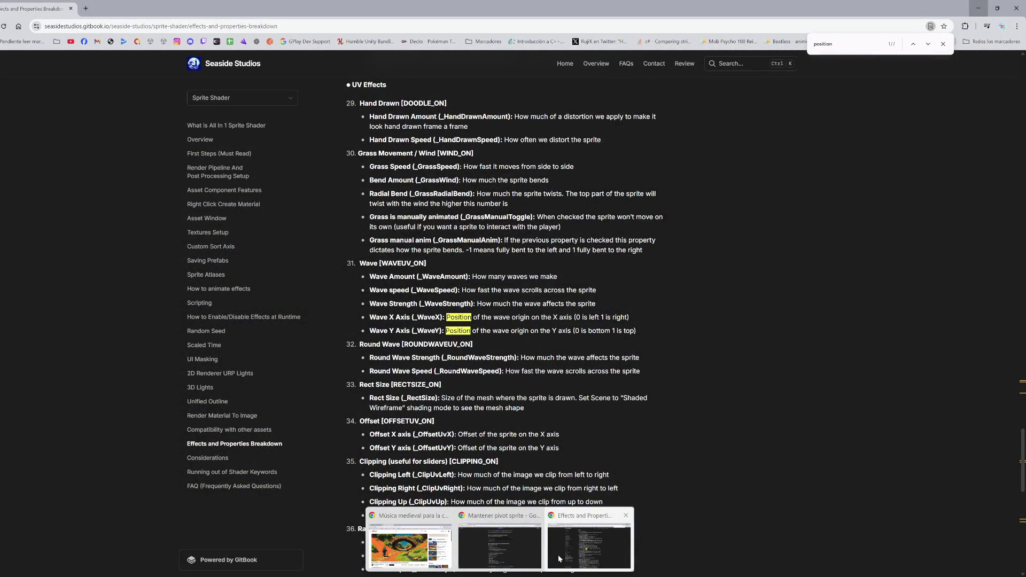
pyautogui.click(558, 560)
pyautogui.doubleClick(118, 24)
pyautogui.hotkey('alt', 'Tab')
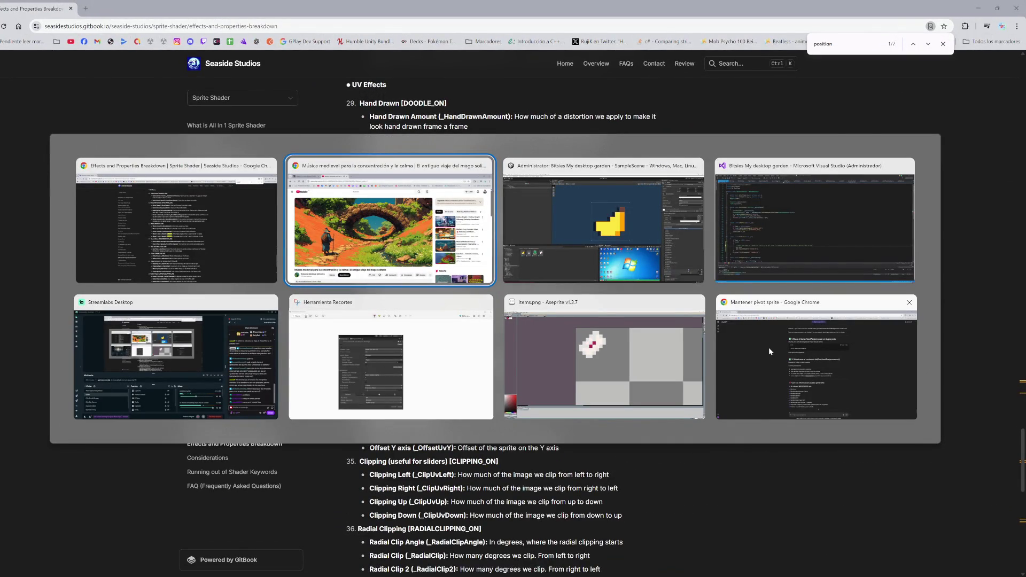
pyautogui.click(816, 357)
pyautogui.moveTo(142, 4); pyautogui.dragTo(128, 9)
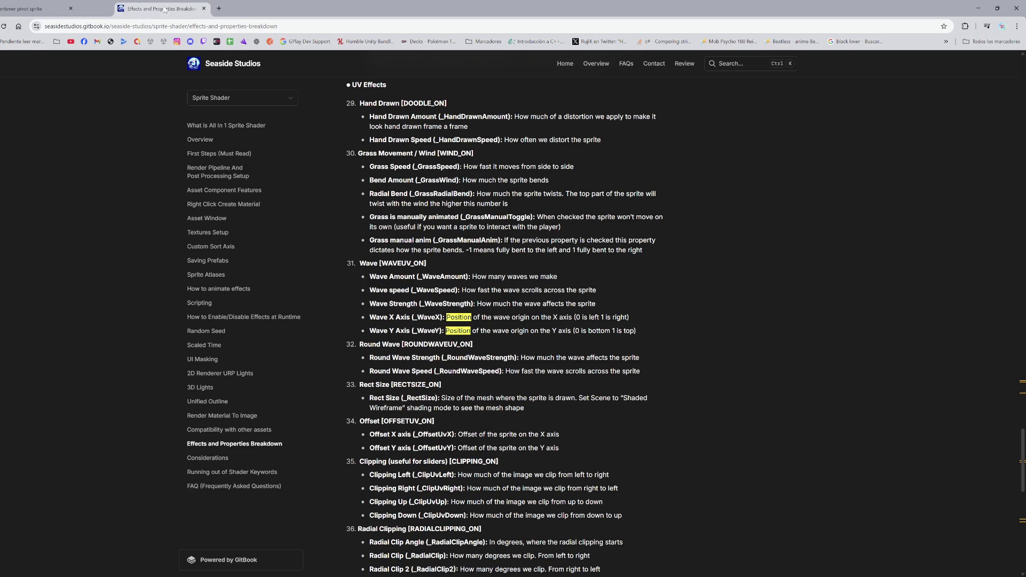
# Step: Search the docs for 'shadow', select the _ShadowX property name, and return to Visual Studio
pyautogui.hotkey('ctrl', 'f')
pyautogui.write('shadow')
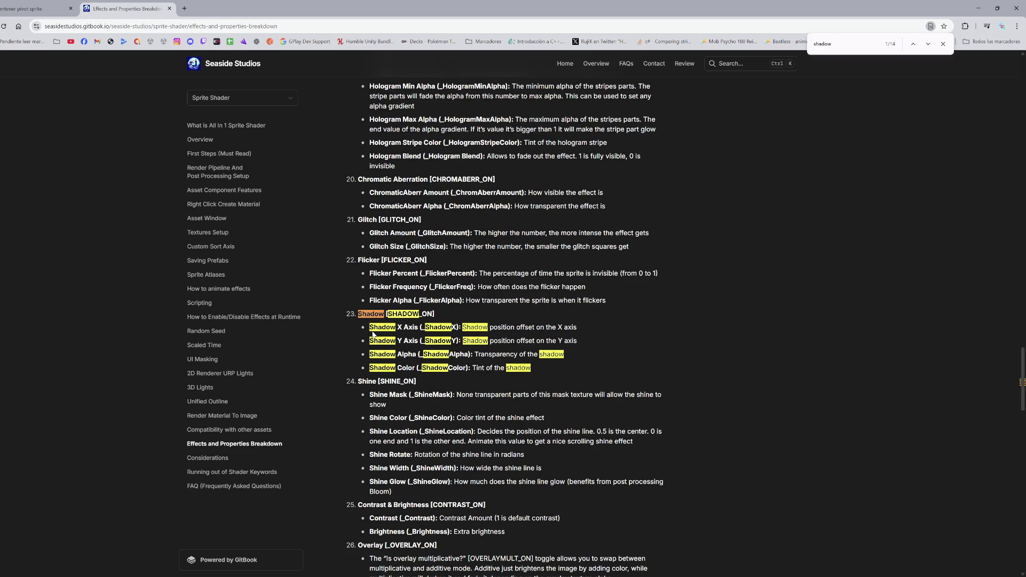
pyautogui.moveTo(369, 327); pyautogui.dragTo(421, 330)
pyautogui.click(435, 330)
pyautogui.doubleClick(423, 329)
pyautogui.hotkey('alt', 'Tab')
pyautogui.hotkey('alt', 'Tab')
pyautogui.hotkey('alt', 'Tab')
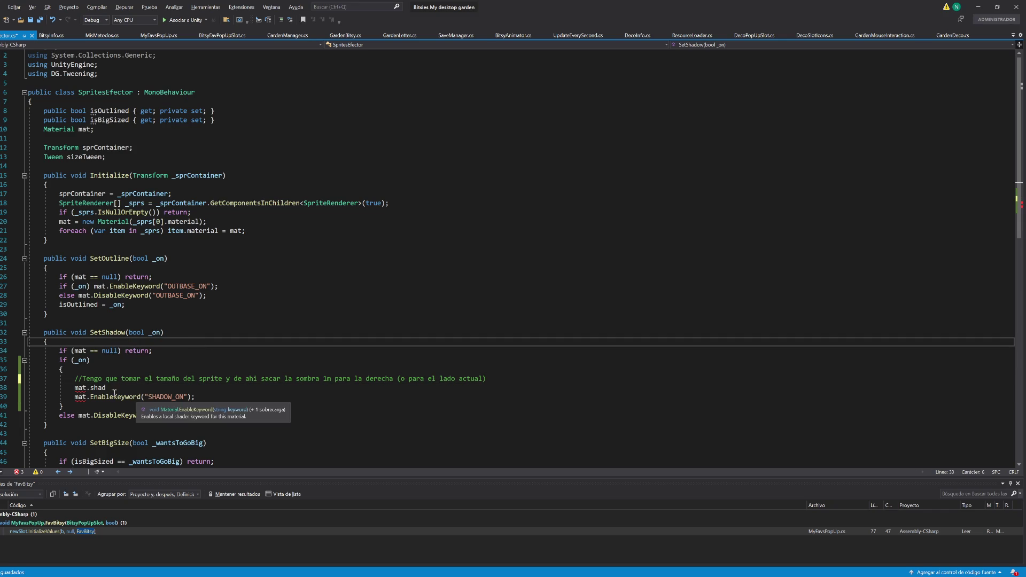
pyautogui.click(123, 398)
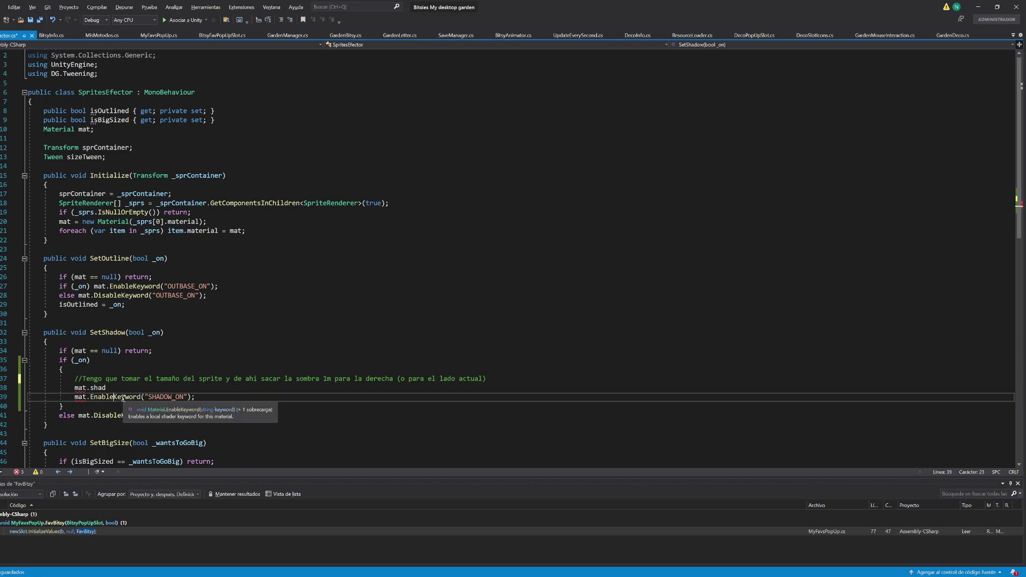
# Step: List all references to EnableKeyword and open the ChangeColorEffector.cs result
pyautogui.hotkey('shift', 'F12')
pyautogui.scroll(-5, 200, 543)
pyautogui.scroll(-10, 195, 537)
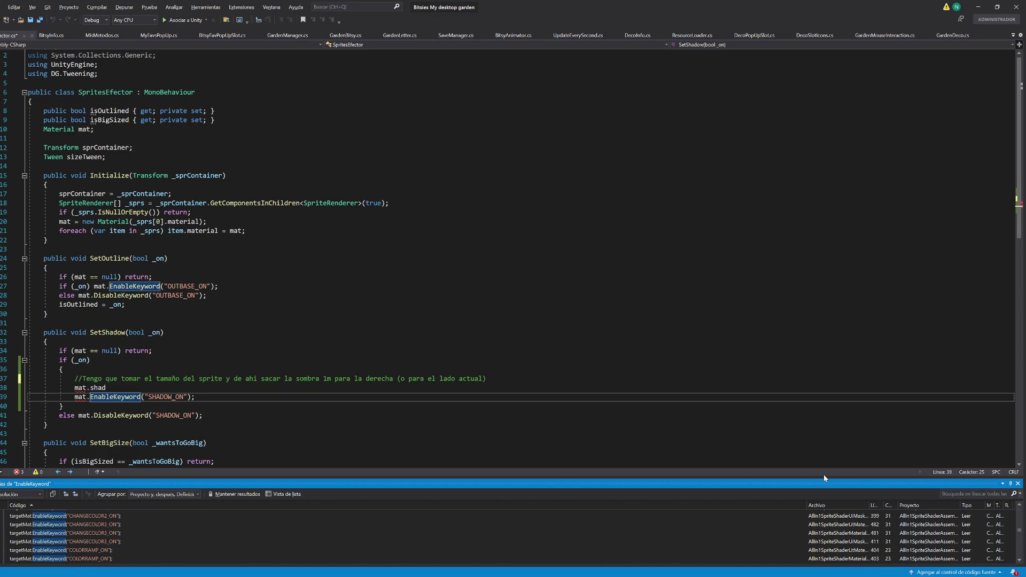
pyautogui.moveTo(825, 477); pyautogui.dragTo(824, 442)
pyautogui.scroll(-5, 1021, 539)
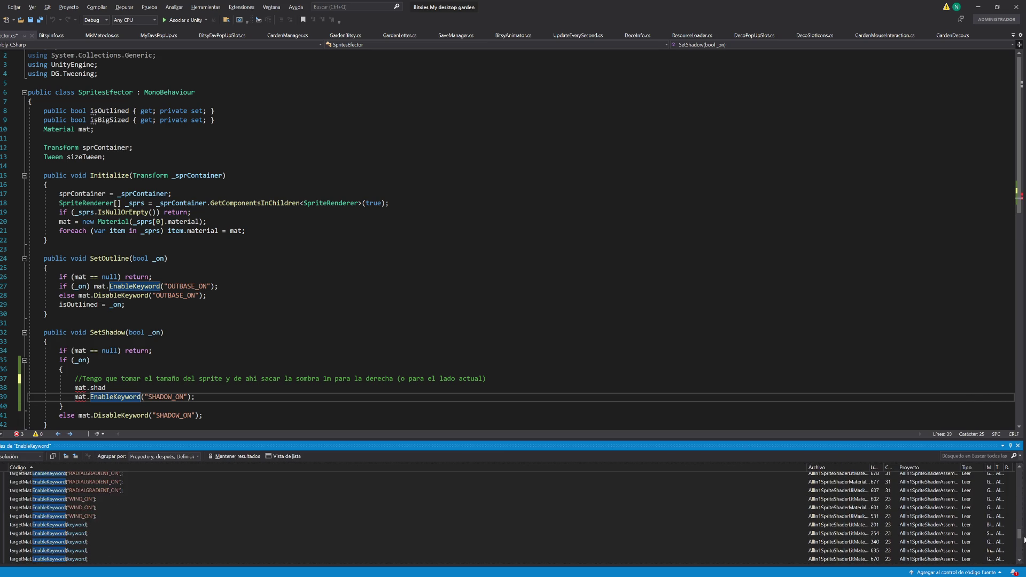
pyautogui.scroll(-5, 1022, 538)
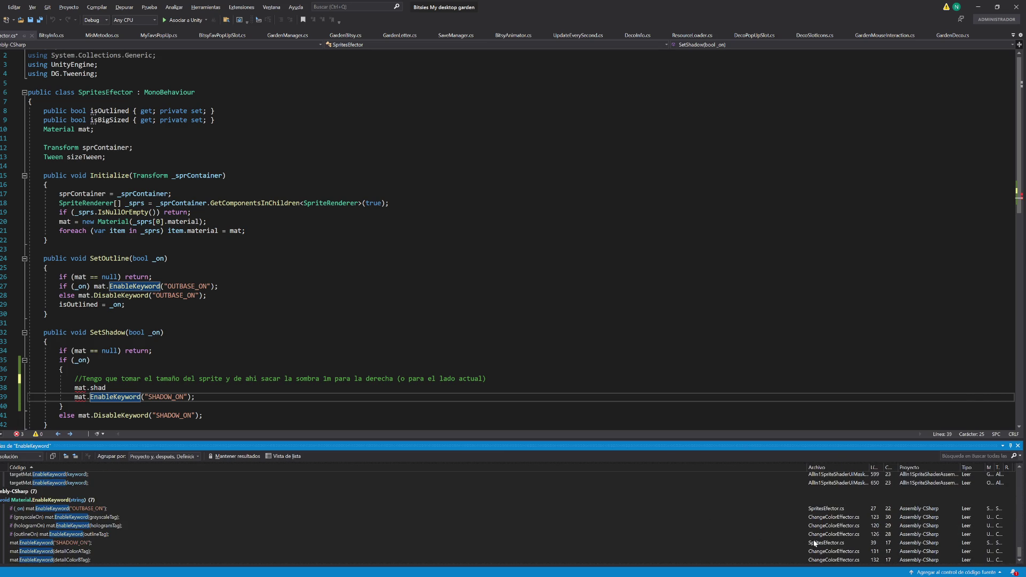
pyautogui.doubleClick(835, 535)
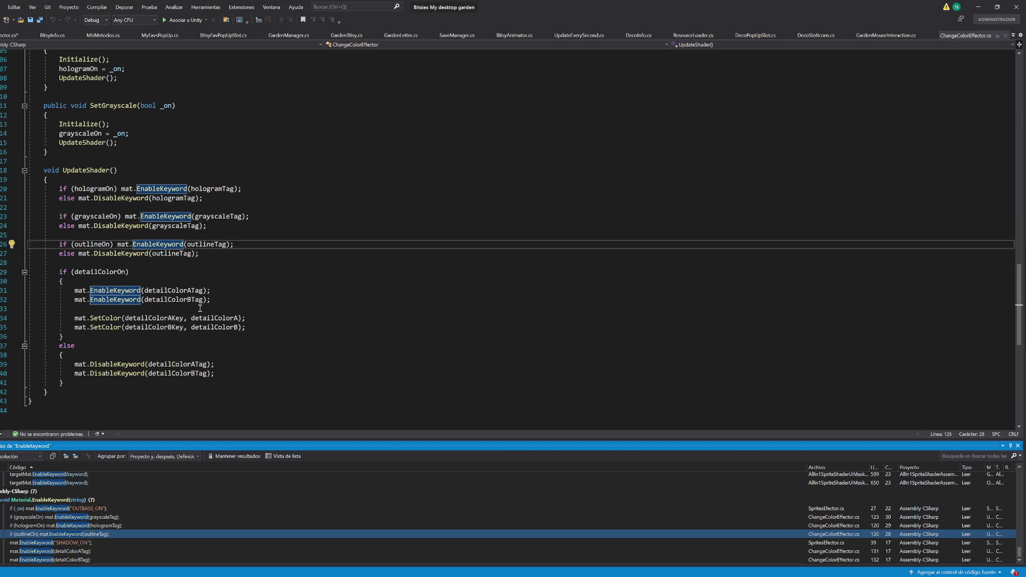
# Step: Select the detailColorAKey and detailColorBKey declarations and pin ChangeColorEffector.cs
pyautogui.scroll(20, 200, 308)
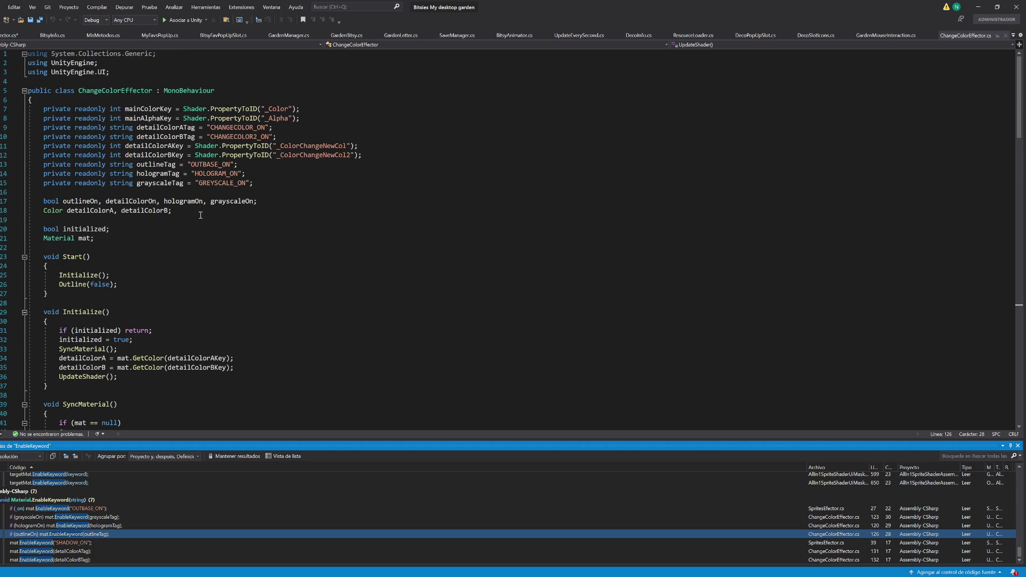
pyautogui.moveTo(387, 154); pyautogui.dragTo(385, 146)
pyautogui.hotkey('ctrl', 'c')
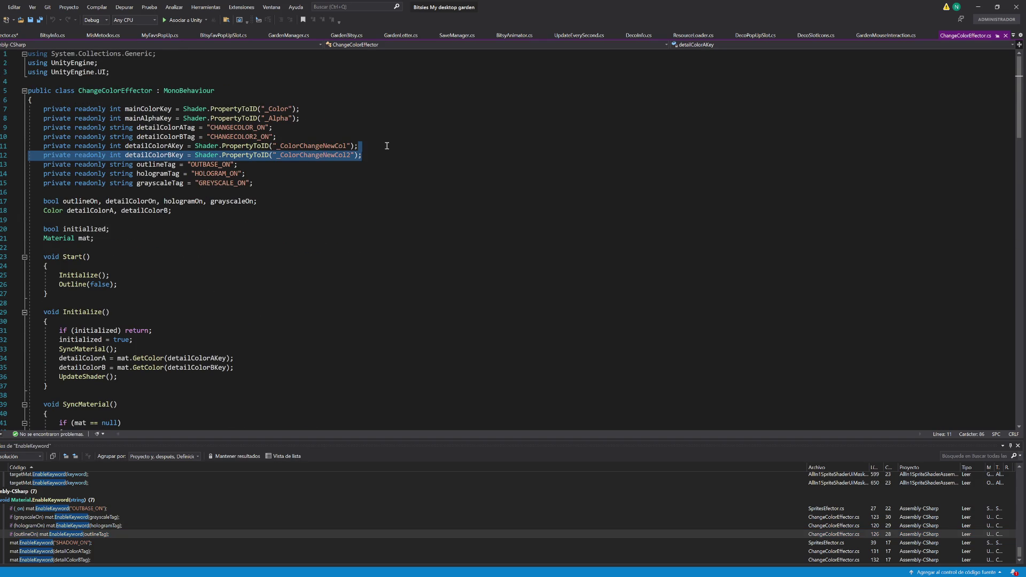
pyautogui.click(997, 35)
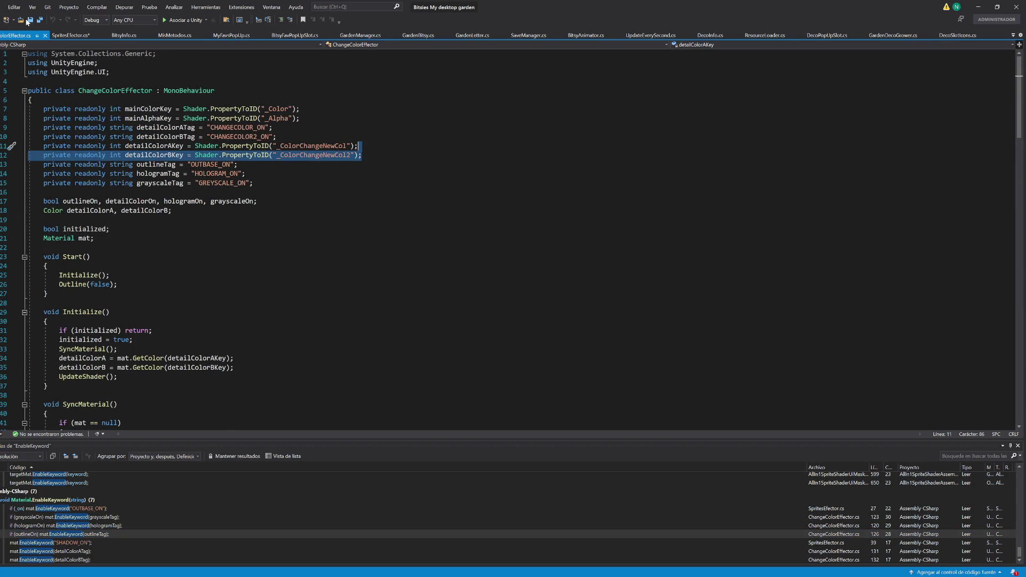
# Step: Paste the PropertyToID declaration above SetShadow, then locate detailColorBKey in ChangeColorEffector.cs
pyautogui.click(70, 35)
pyautogui.click(75, 378)
pyautogui.hotkey('ctrl', 'v')
pyautogui.click(8, 35)
pyautogui.scroll(-18, 238, 230)
pyautogui.scroll(11, 188, 173)
pyautogui.keyDown('ctrl'); pyautogui.click(188, 173); pyautogui.keyUp('ctrl')
pyautogui.hotkey('ctrl', 'f')
pyautogui.scroll(-6, 274, 345)
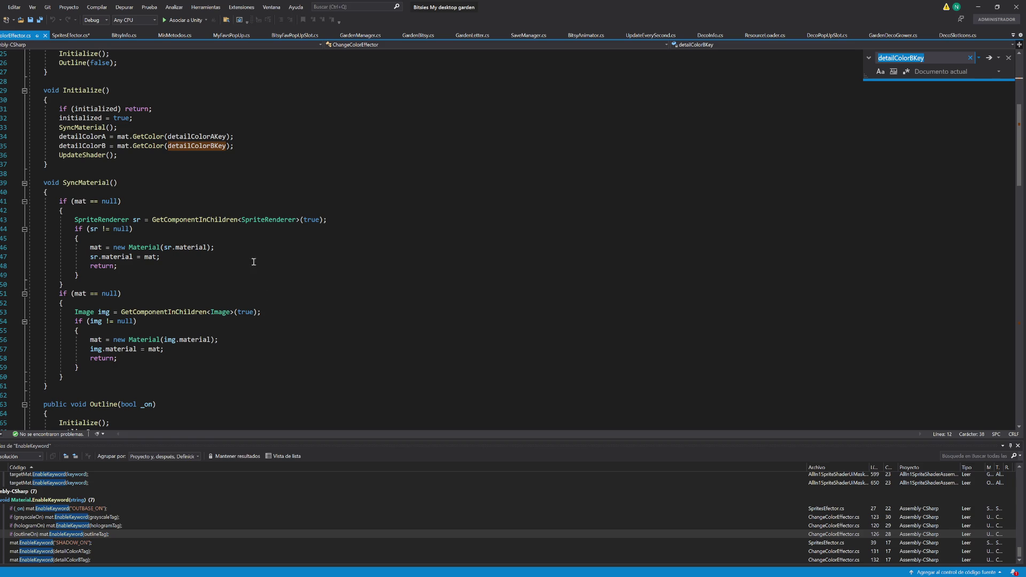
pyautogui.scroll(-8, 236, 171)
pyautogui.scroll(8, 248, 225)
# Step: Change SetShadow's material call to mat.SetFloat with the detailColorBKey argument
pyautogui.hotkey('ctrl', 'Tab')
pyautogui.hotkey('ctrl', 'space')
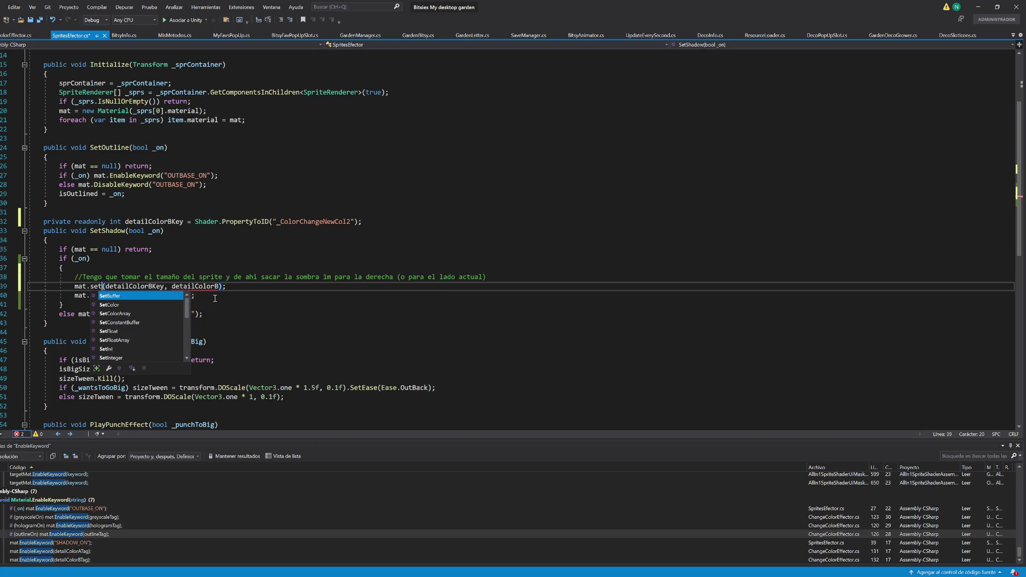
pyautogui.press('BackSpace')
pyautogui.press('BackSpace')
pyautogui.press('BackSpace')
pyautogui.write('shadow')
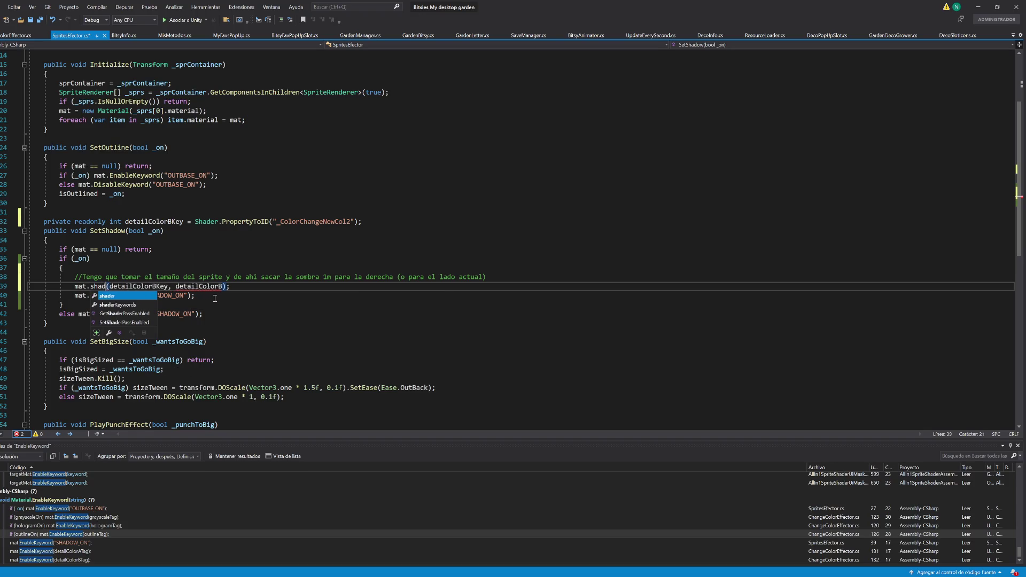
pyautogui.press('Escape')
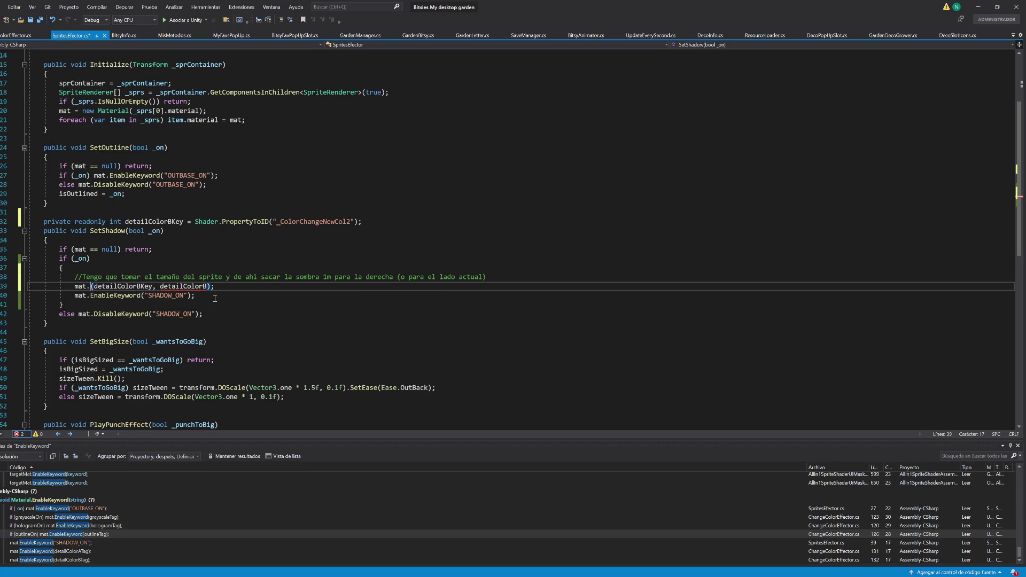
pyautogui.hotkey('alt', 'Tab')
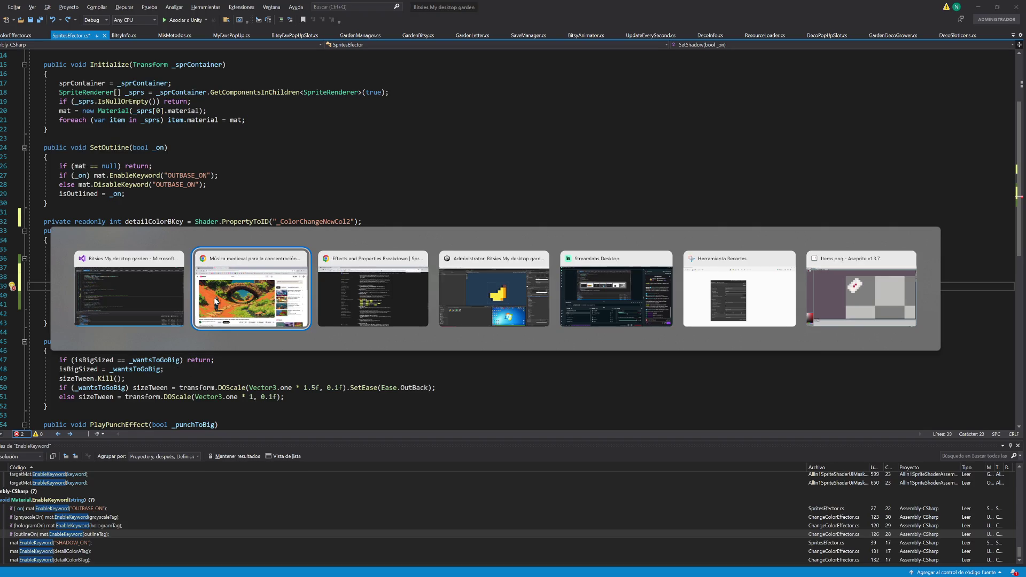
pyautogui.hotkey('alt', 'shift', 'Tab')
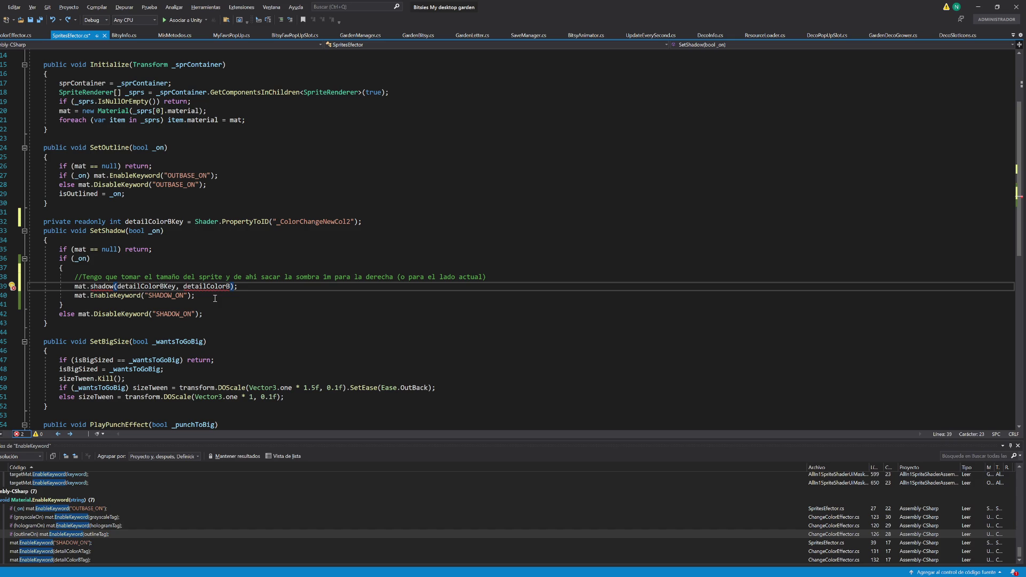
pyautogui.doubleClick(102, 286)
pyautogui.write('SetF')
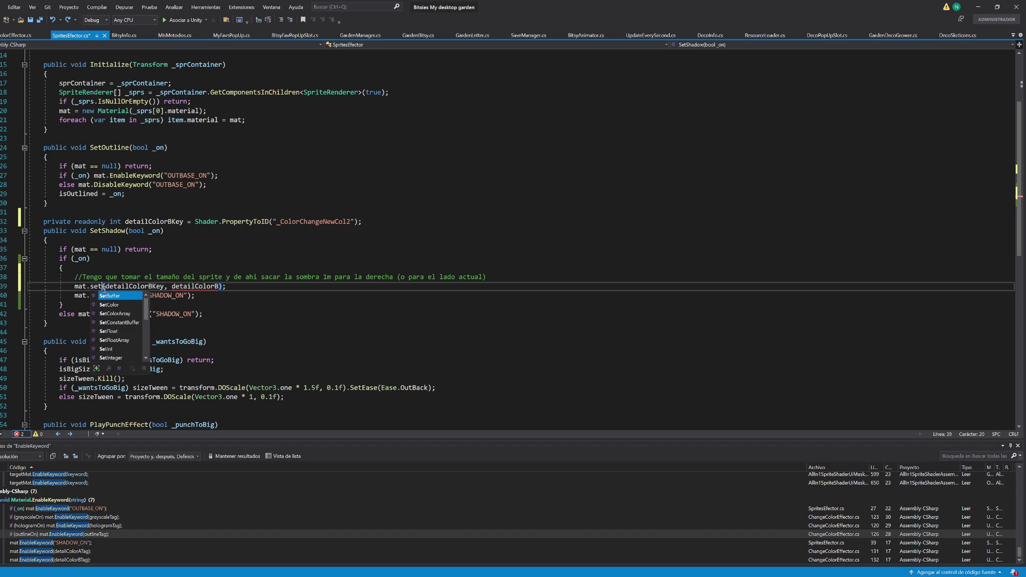
pyautogui.press('Tab')
pyautogui.press('Right')
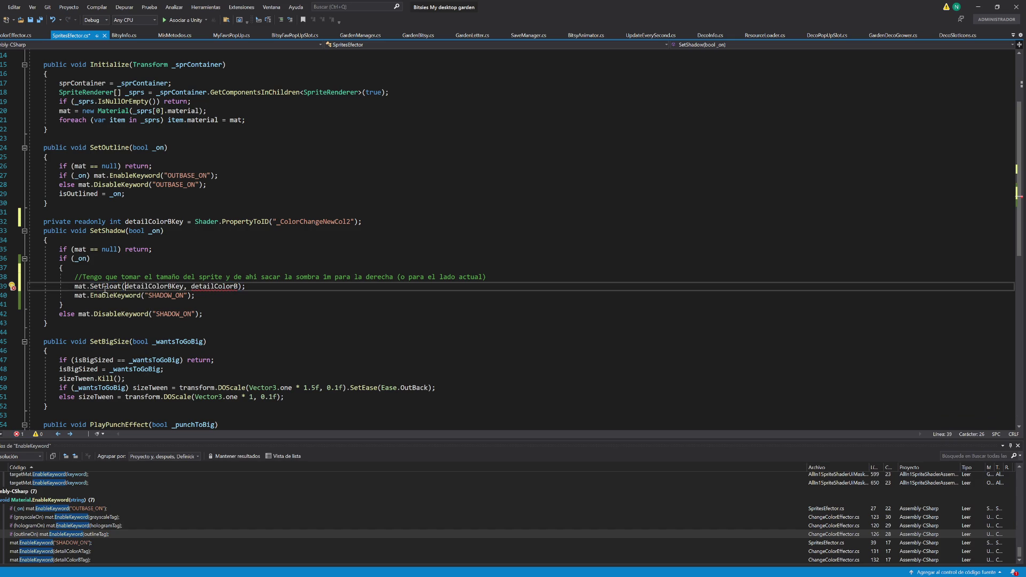
# Step: Rename detailColorBKey to shadowXKey everywhere, then return to the Shadow docs in Chrome
pyautogui.click(154, 221)
pyautogui.hotkey('ctrl', 'r')
pyautogui.hotkey('ctrl', 'r')
pyautogui.write('shadowSizeK')
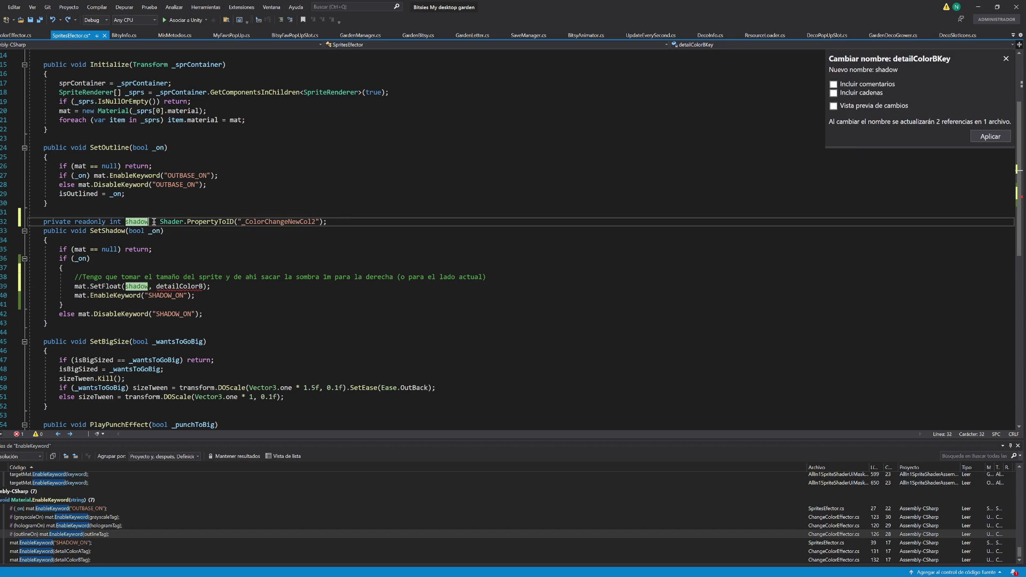
pyautogui.write('ey')
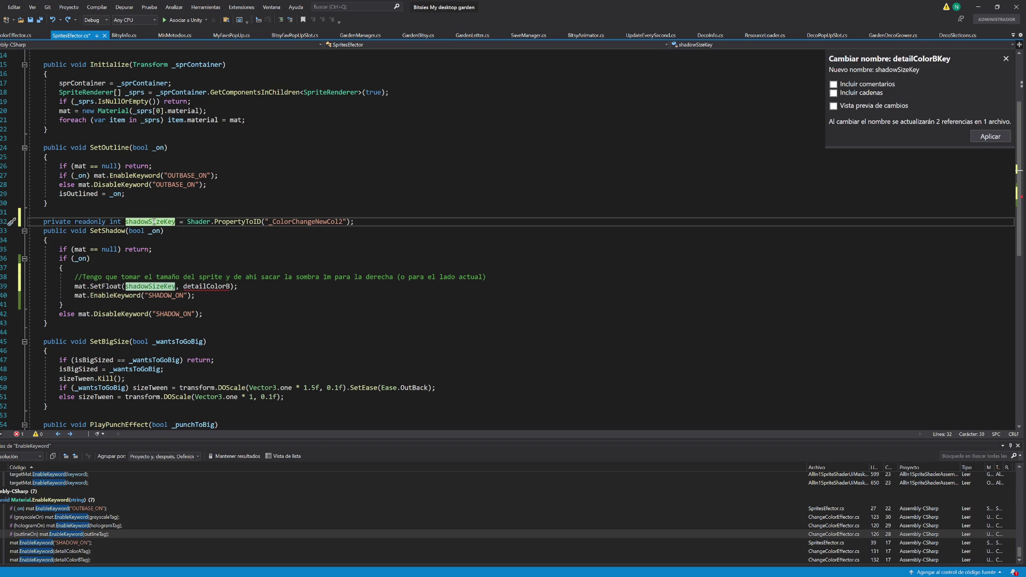
pyautogui.press('BackSpace')
pyautogui.press('BackSpace')
pyautogui.press('BackSpace')
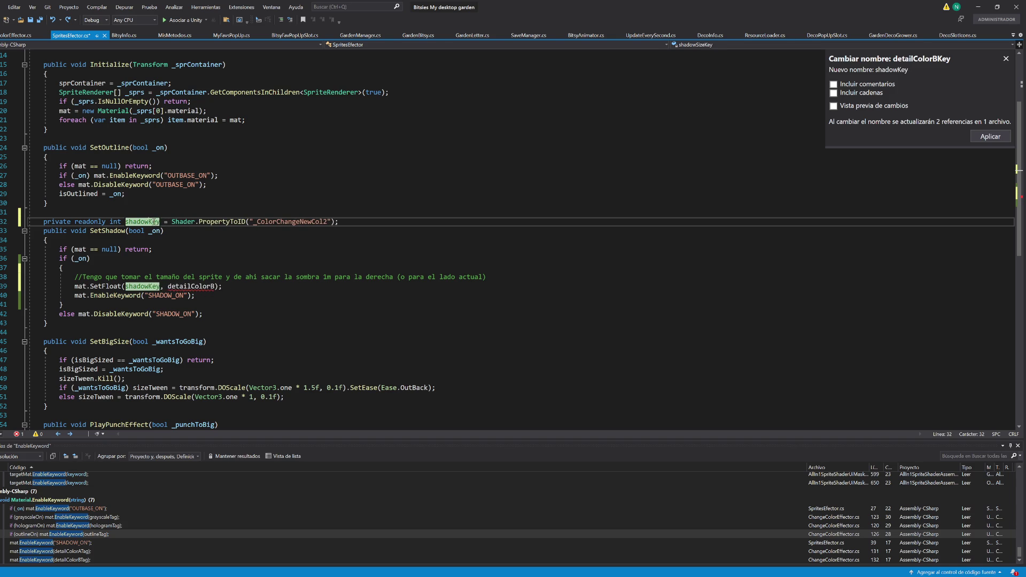
pyautogui.write('XKey')
pyautogui.press('Return')
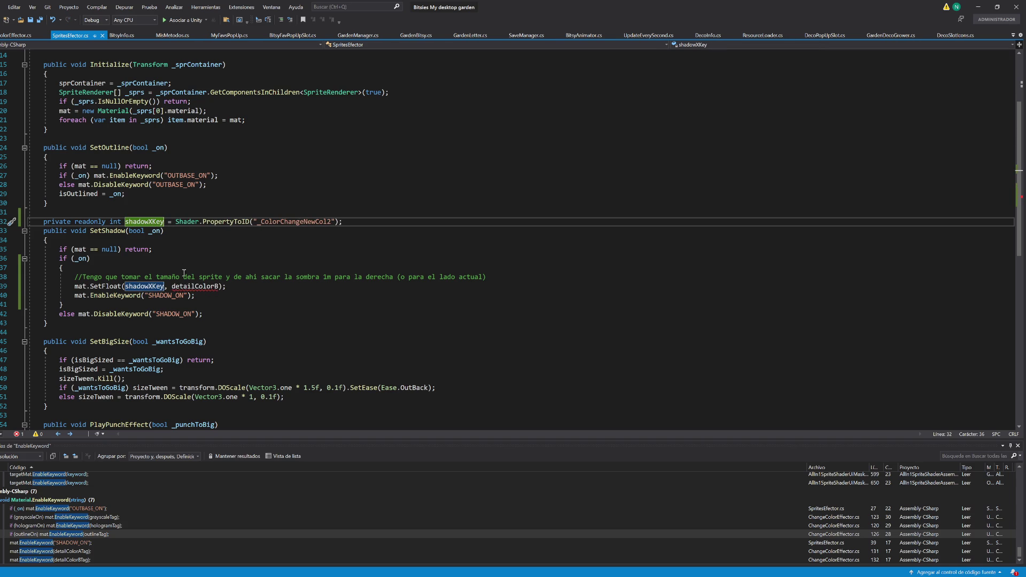
pyautogui.hotkey('alt', 'Tab')
pyautogui.click(329, 296)
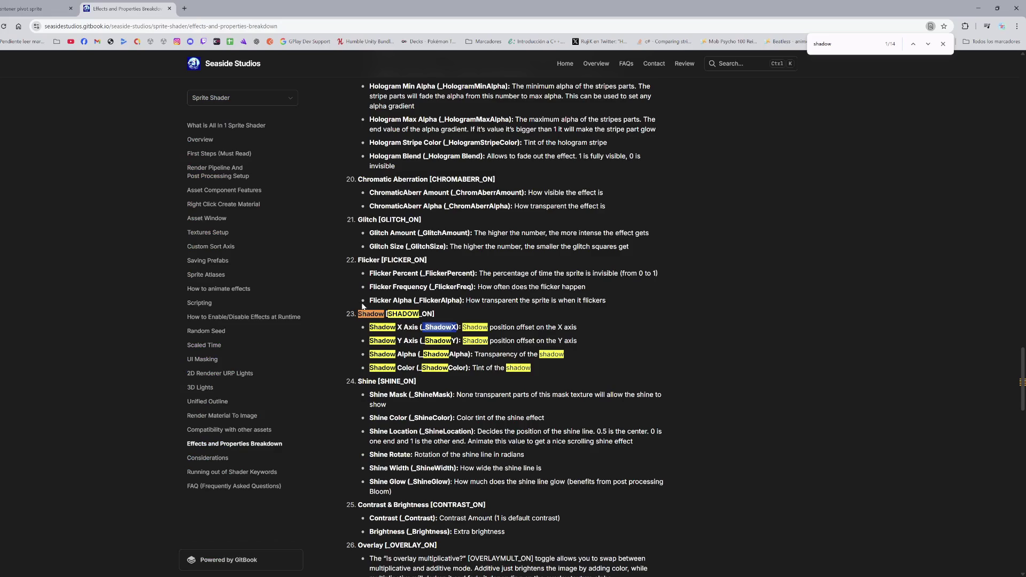
# Step: Copy '_ShadowX' from the docs into shadowXKey's PropertyToID string on line 32
pyautogui.doubleClick(449, 330)
pyautogui.hotkey('ctrl', 'c')
pyautogui.hotkey('alt', 'Tab')
pyautogui.doubleClick(308, 221)
pyautogui.hotkey('ctrl', 'v')
pyautogui.doubleClick(200, 287)
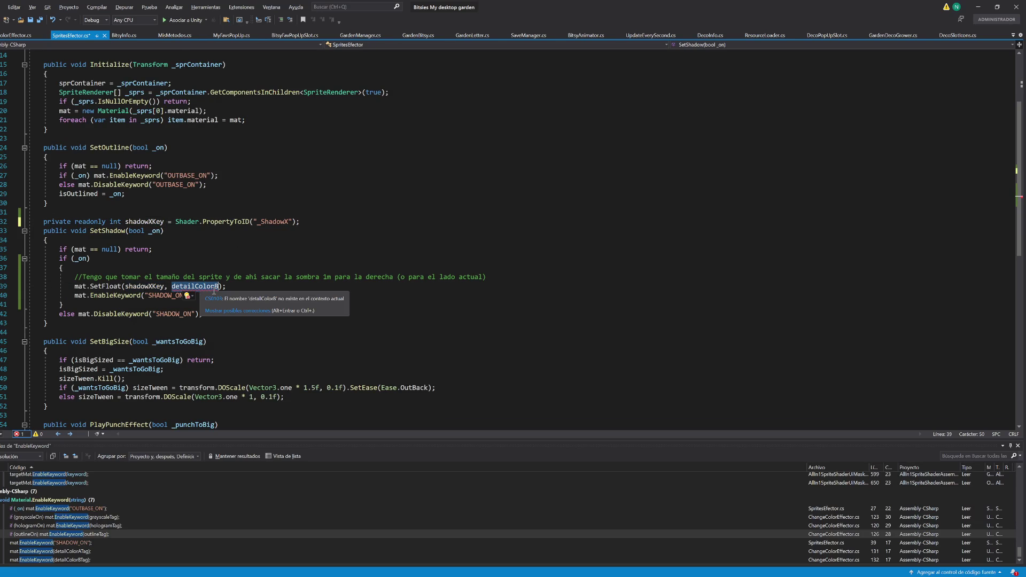
# Step: Make the SetFloat value '1 / _sprs[0].sprite.size'
pyautogui.write('spriteSiz')
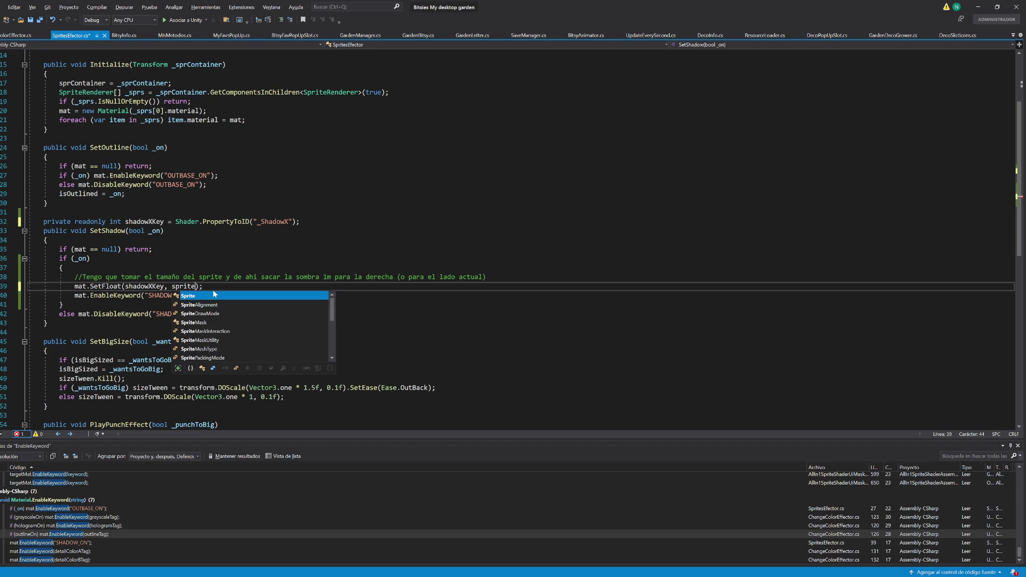
pyautogui.write('e')
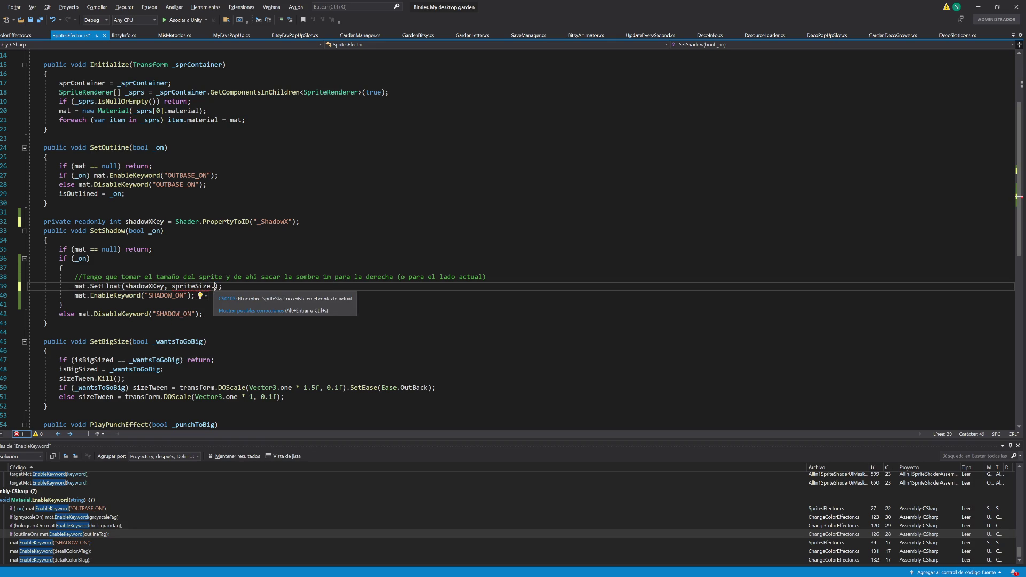
pyautogui.press('BackSpace')
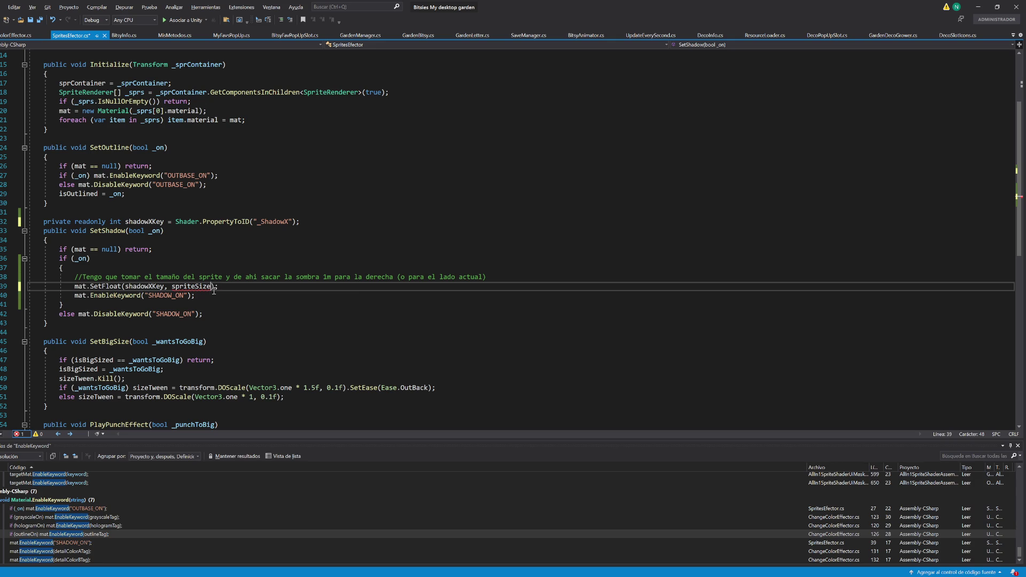
pyautogui.hotkey('ctrl', 'Left')
pyautogui.write('1 /')
pyautogui.click(142, 91)
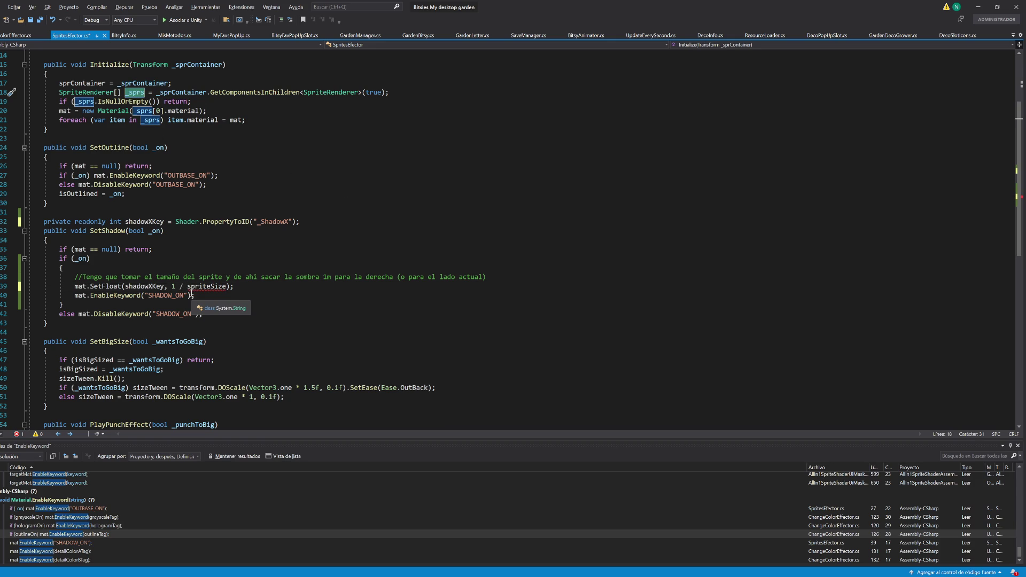
pyautogui.doubleClick(198, 287)
pyautogui.write('_sprs')
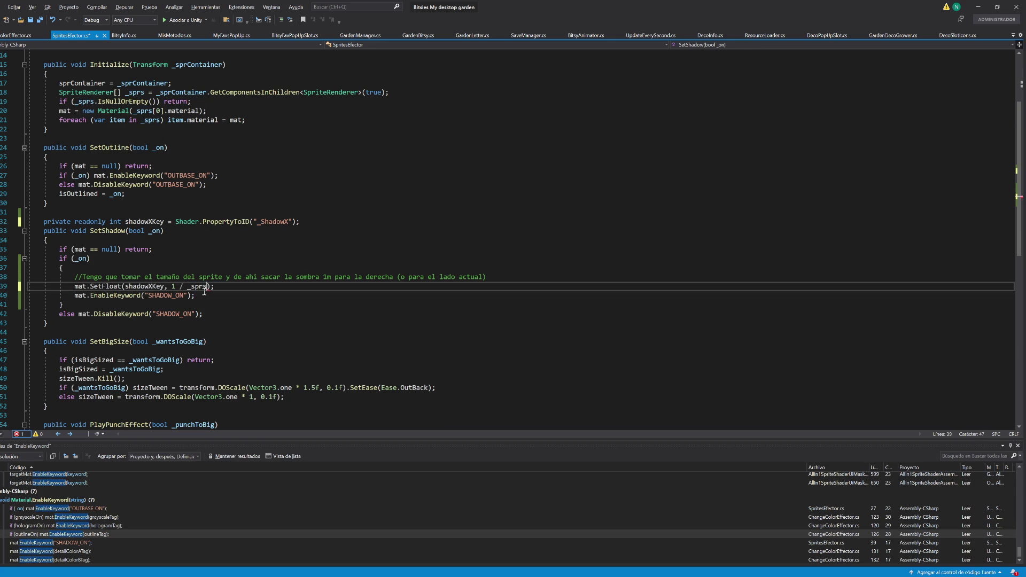
pyautogui.write('[0].sprite')
pyautogui.write('.size')
# Step: Delete the planning comment above SetFloat and check the _sprs scope error
pyautogui.tripleClick(506, 276)
pyautogui.press('Delete')
pyautogui.click(199, 276)
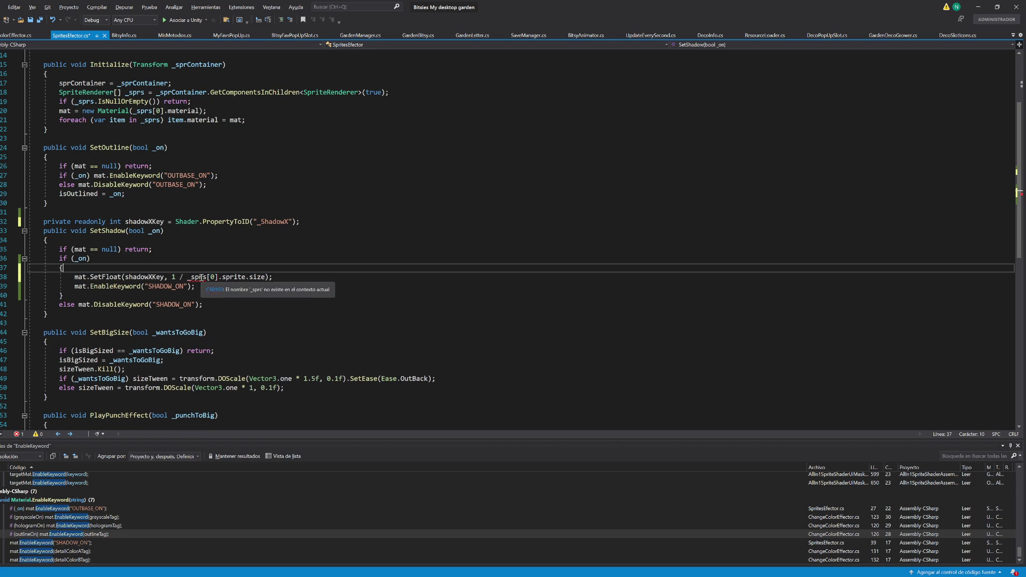
pyautogui.press('Right')
pyautogui.press('Right')
pyautogui.press('Right')
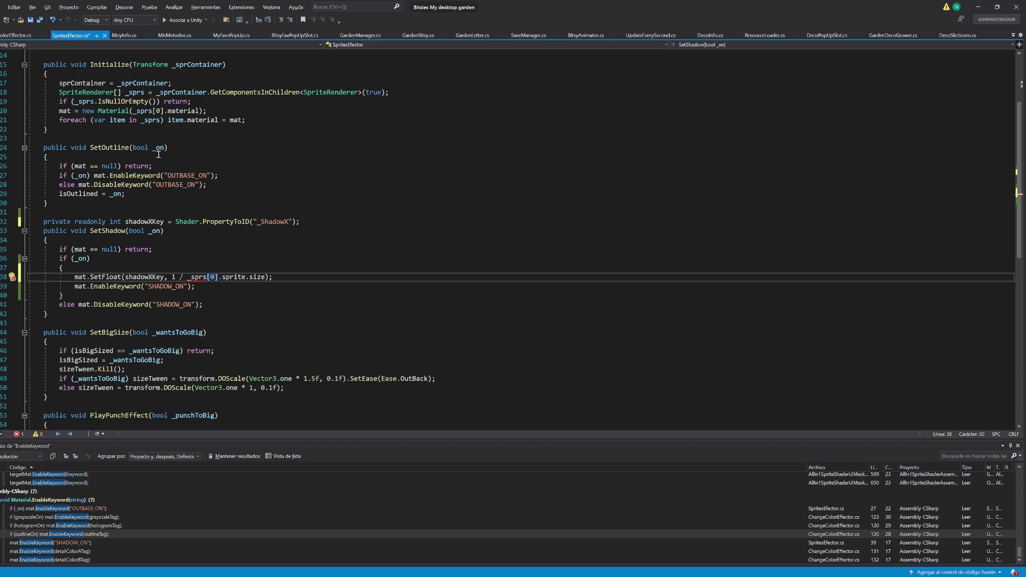
pyautogui.doubleClick(81, 83)
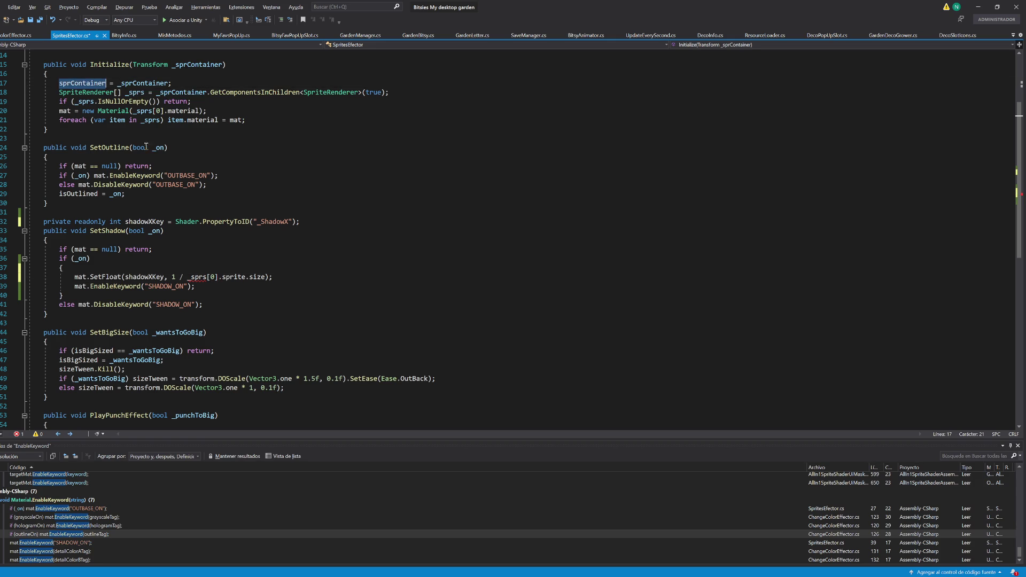
# Step: Declare a new 'SpriteRenderer sprTEST;' field below the class fields
pyautogui.scroll(5, 229, 235)
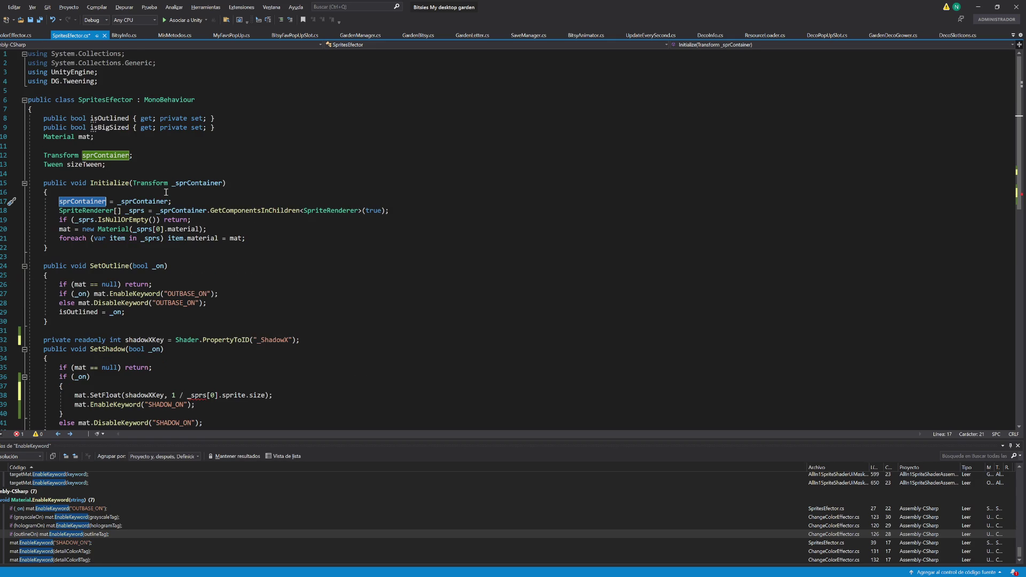
pyautogui.scroll(-3, 166, 192)
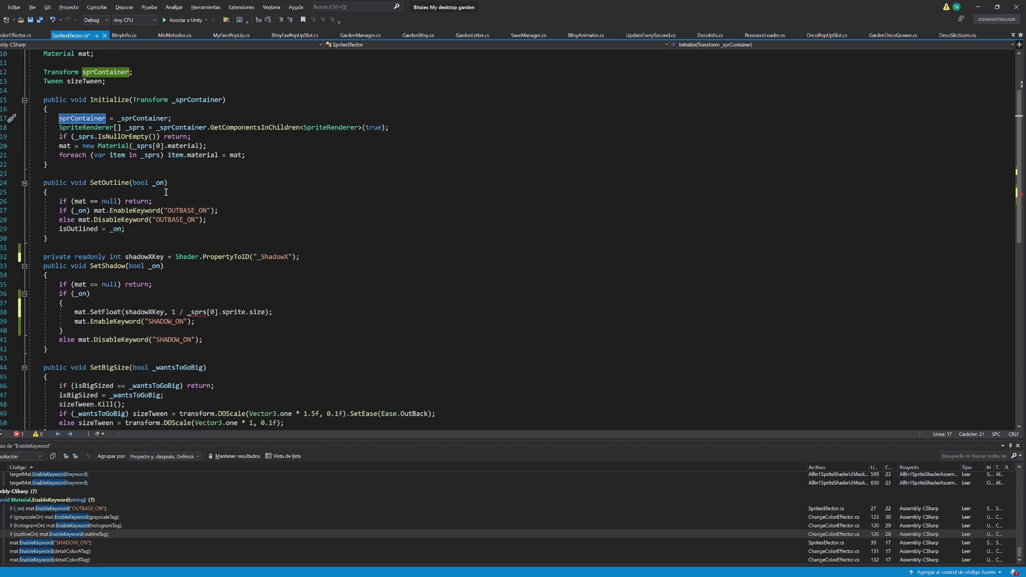
pyautogui.scroll(-3, 166, 192)
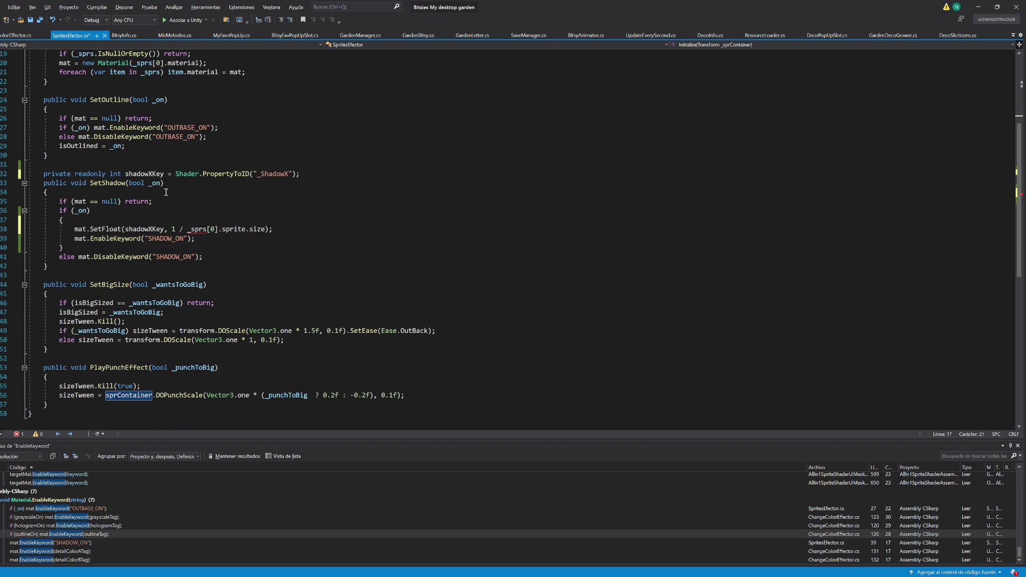
pyautogui.scroll(5, 165, 192)
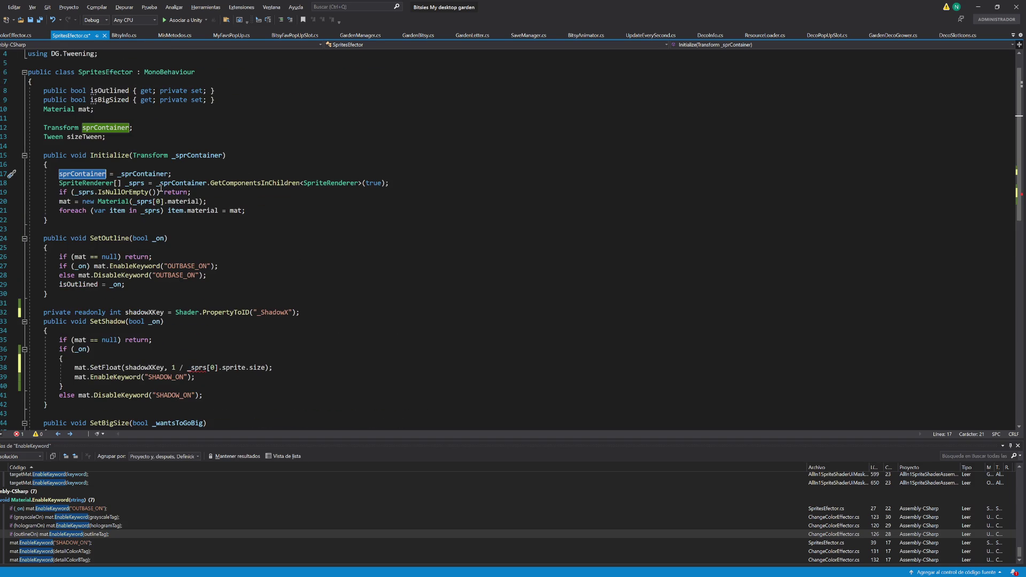
pyautogui.click(320, 183)
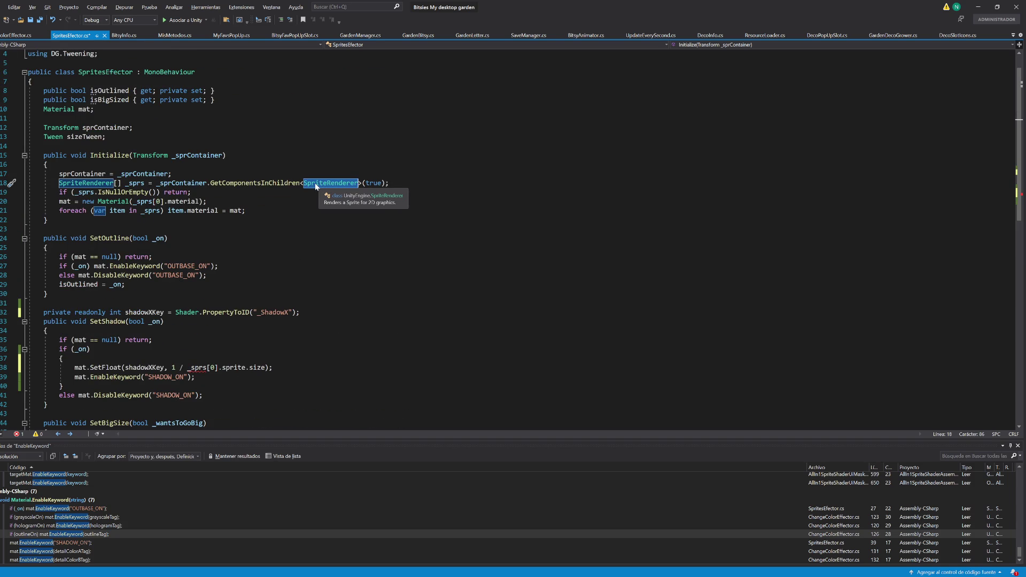
pyautogui.click(115, 140)
pyautogui.press('Return')
pyautogui.press('Return')
pyautogui.write('spriter')
pyautogui.press('Tab')
pyautogui.write('spr;')
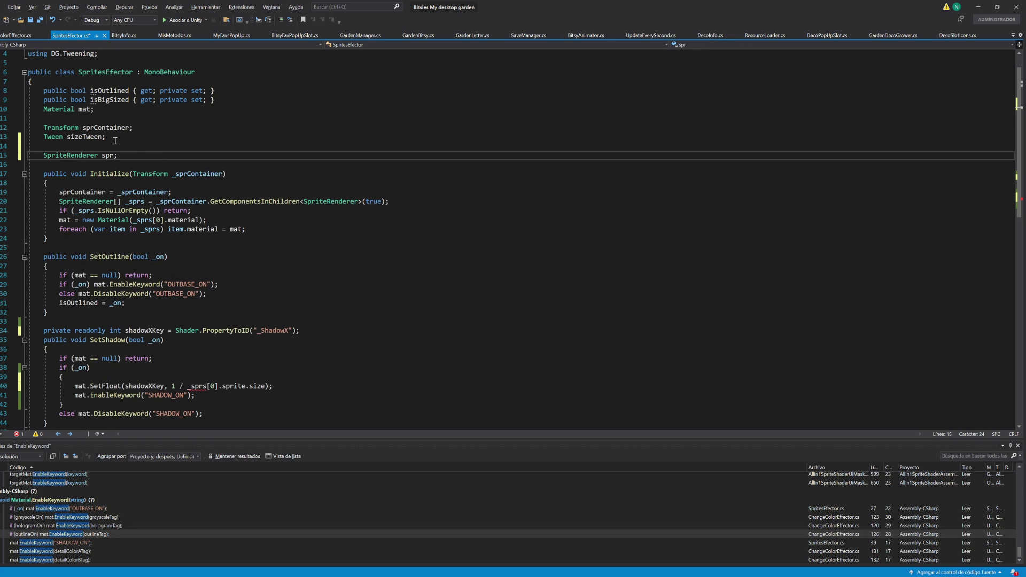
pyautogui.press('Left')
pyautogui.write('TEST')
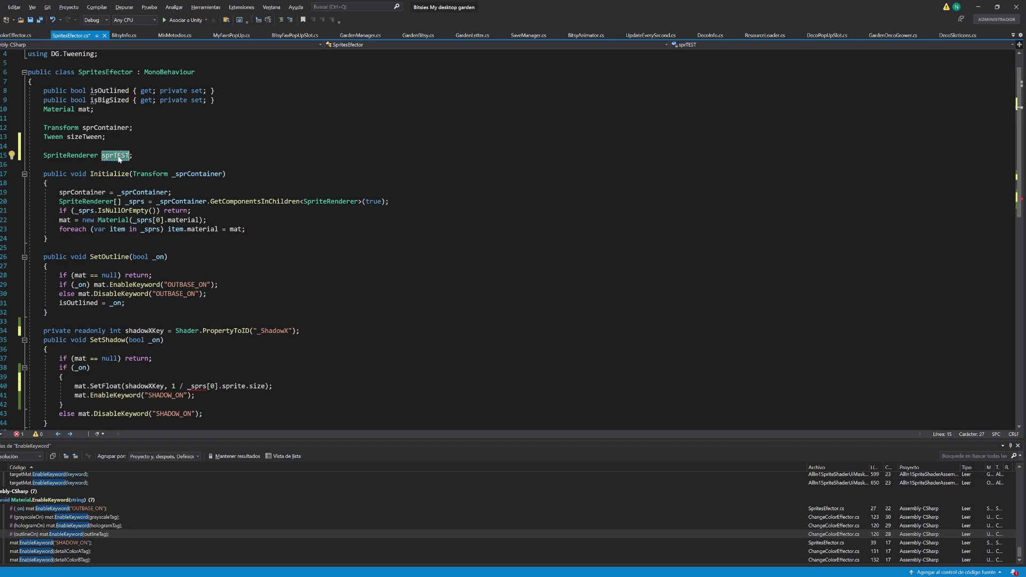
# Step: Add 'sprTEST = _sprs[0];' in Initialize and save the script
pyautogui.click(431, 205)
pyautogui.press('Return')
pyautogui.write('sprTEST = s')
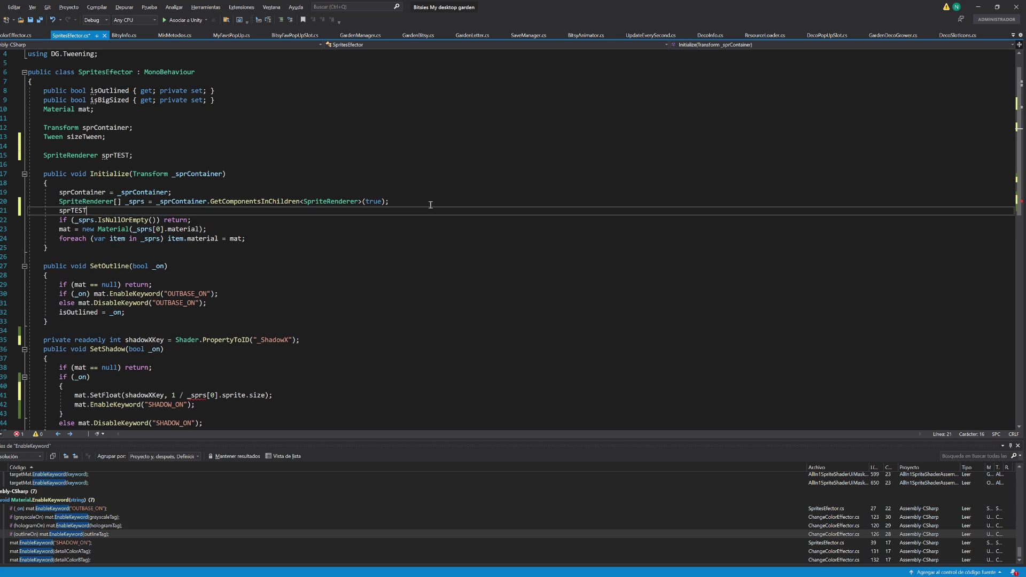
pyautogui.press('BackSpace')
pyautogui.write('_spr')
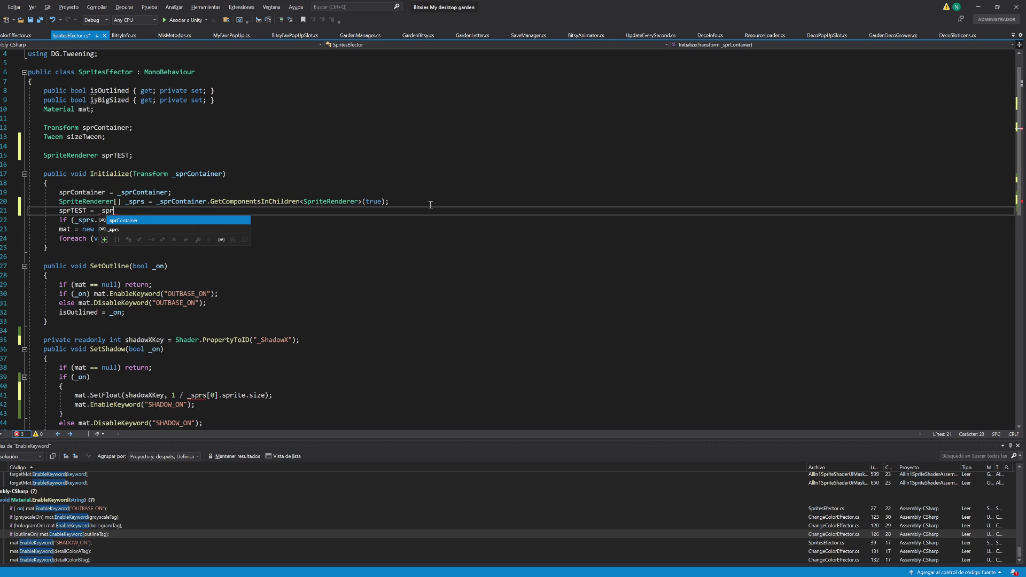
pyautogui.write('s[0];')
pyautogui.hotkey('alt', 'Down')
pyautogui.hotkey('ctrl', 's')
pyautogui.scroll(-8, 424, 204)
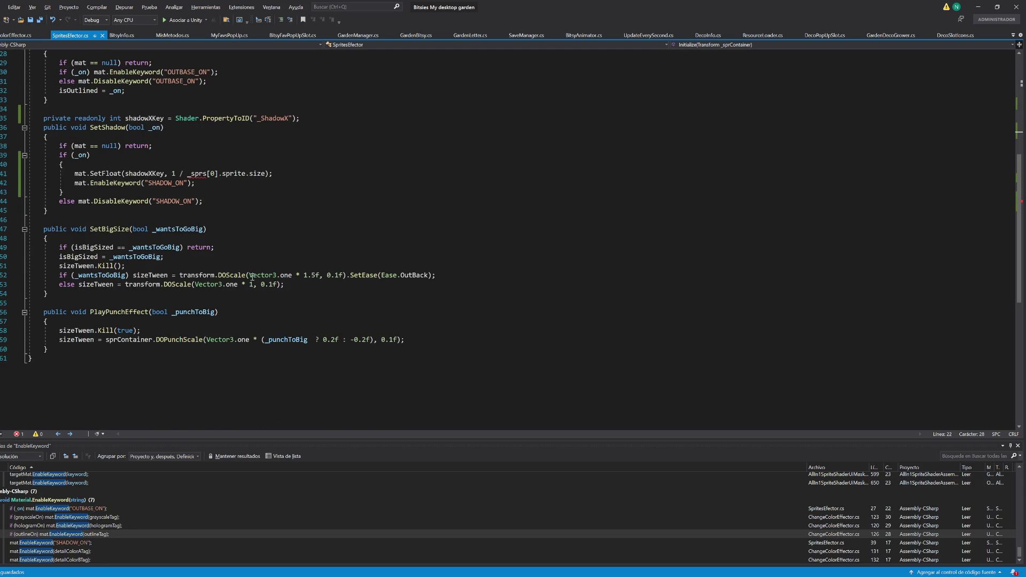
# Step: Swap _sprs for sprTEST in the SetFloat argument and try sprite width
pyautogui.scroll(2, 207, 203)
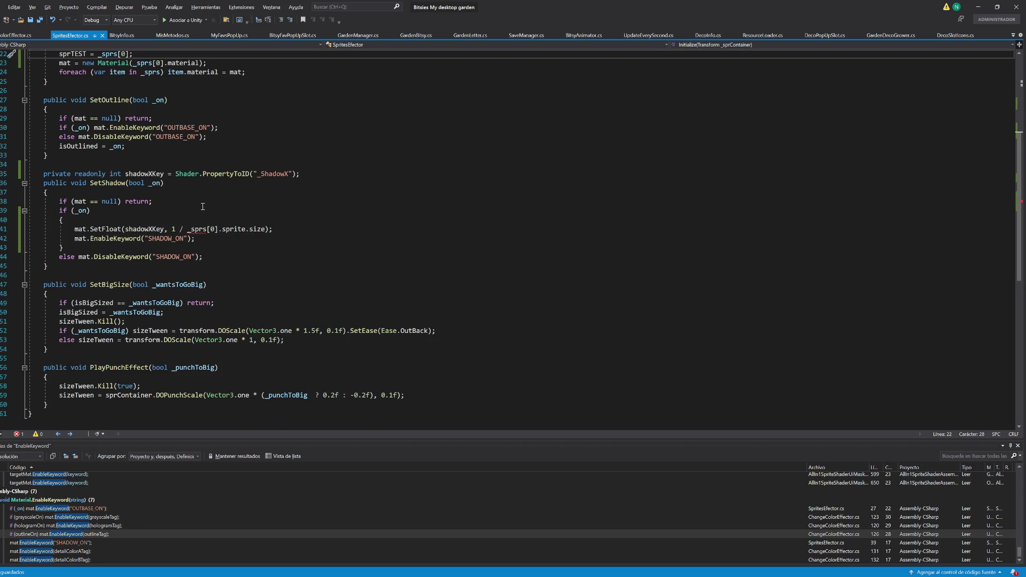
pyautogui.scroll(1, 209, 240)
pyautogui.doubleClick(72, 81)
pyautogui.hotkey('ctrl', 'c')
pyautogui.doubleClick(197, 257)
pyautogui.hotkey('ctrl', 'v')
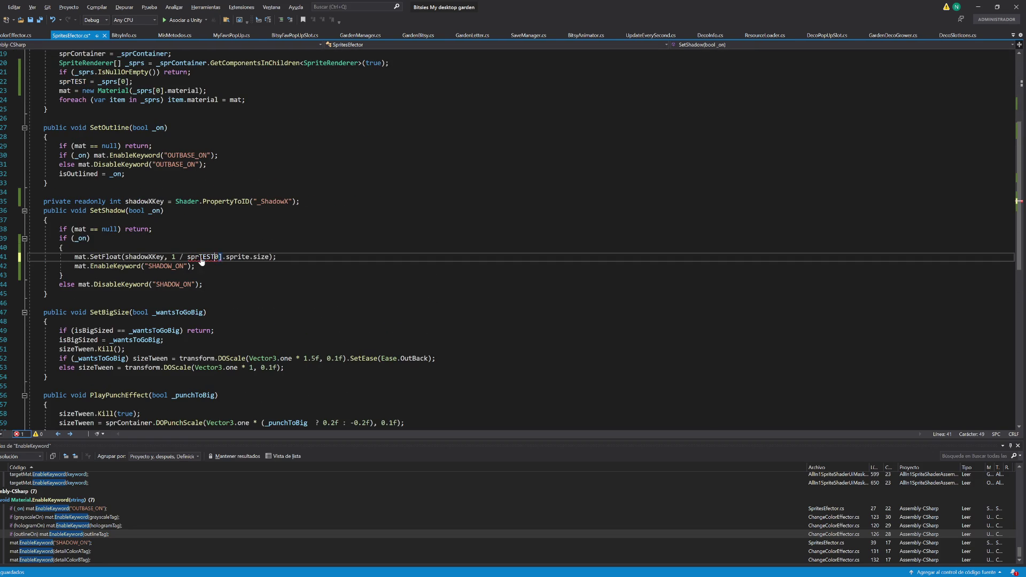
pyautogui.press('Right')
pyautogui.press('Right')
pyautogui.press('Right')
pyautogui.press('Delete')
pyautogui.press('Delete')
pyautogui.press('Delete')
pyautogui.press('Delete')
pyautogui.write('siz')
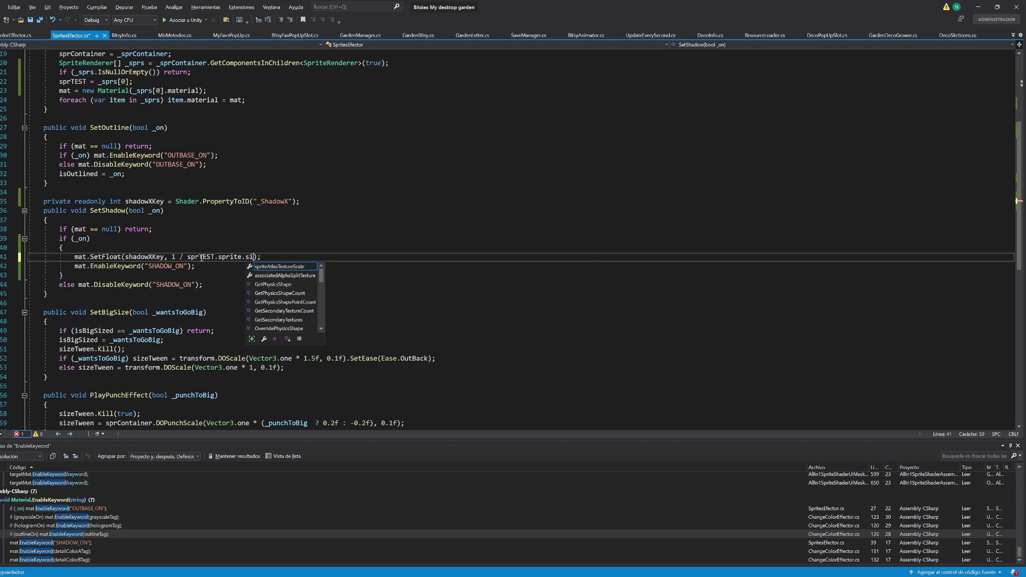
pyautogui.press('BackSpace')
pyautogui.press('BackSpace')
pyautogui.press('BackSpace')
pyautogui.write('widt')
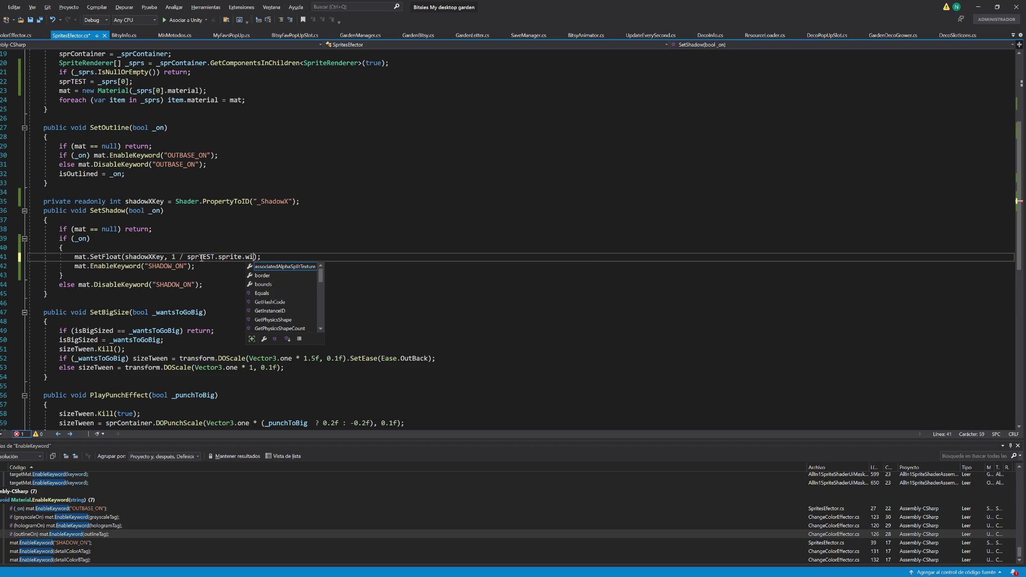
pyautogui.write('h')
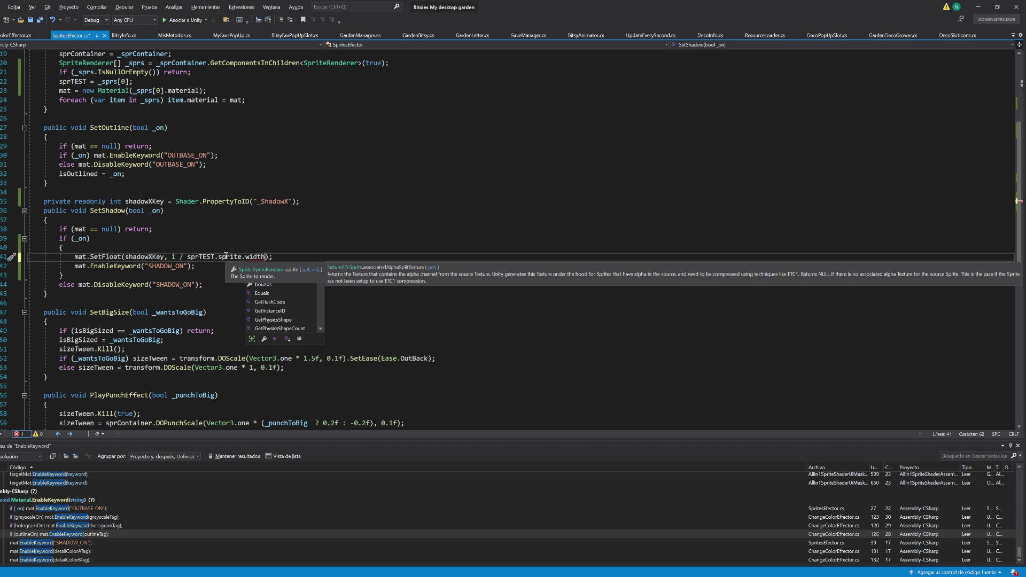
pyautogui.hotkey('alt', 'Tab')
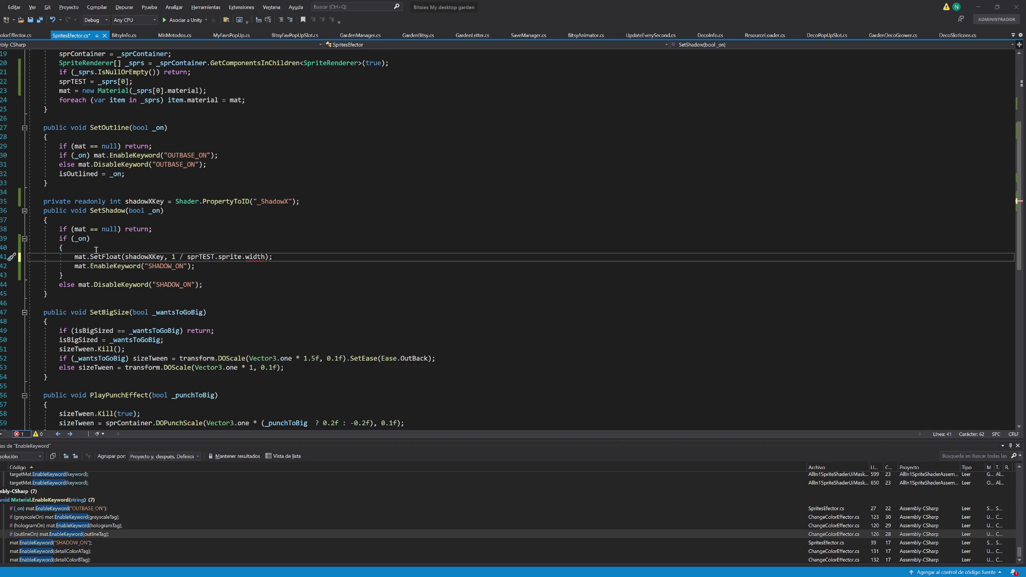
# Step: Make the argument '1 / sprTEST.sprite.bounds.size.x' and save the script
pyautogui.doubleClick(256, 257)
pyautogui.write('bounds')
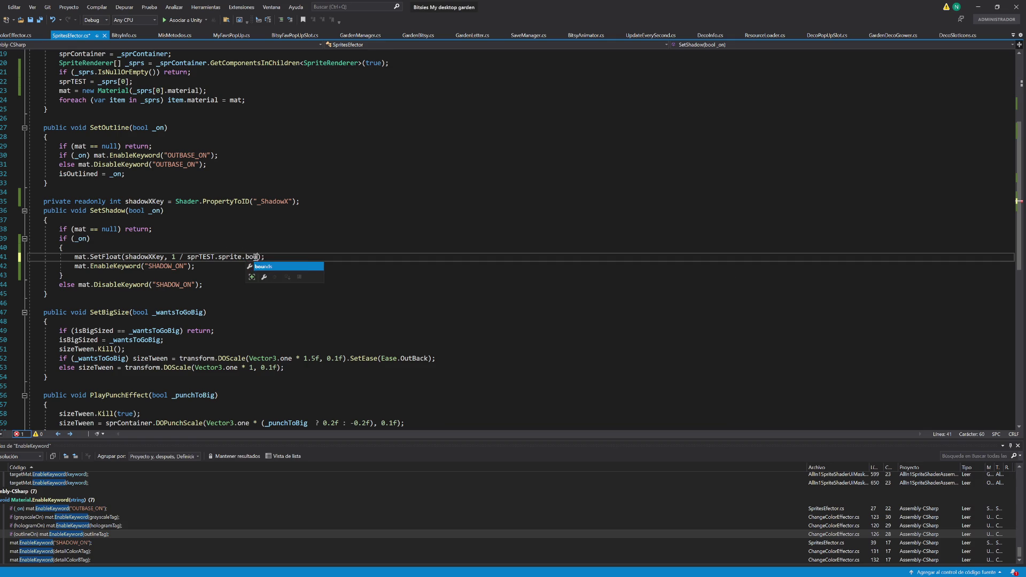
pyautogui.write('.s')
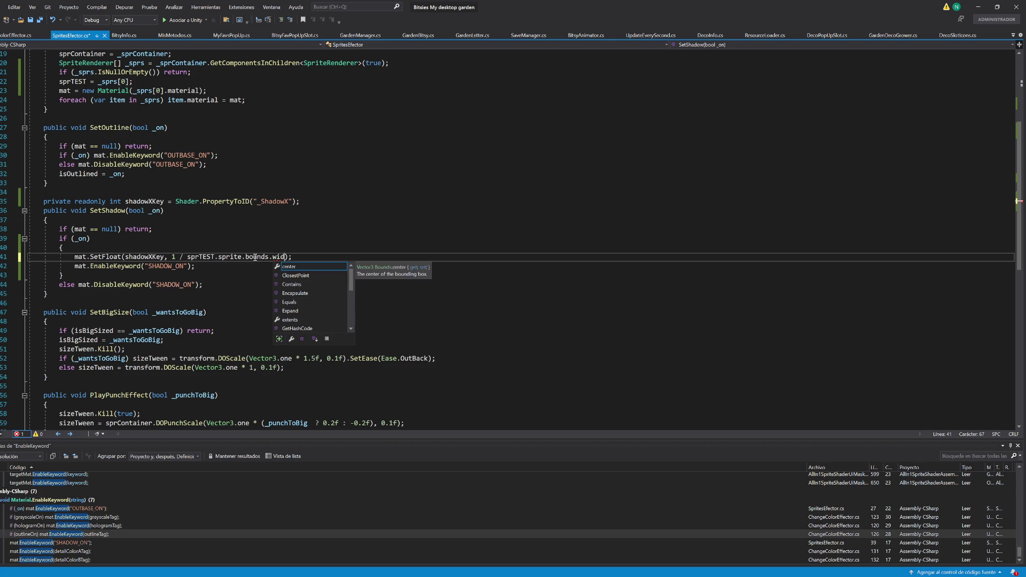
pyautogui.press('Escape')
pyautogui.write('ize.x')
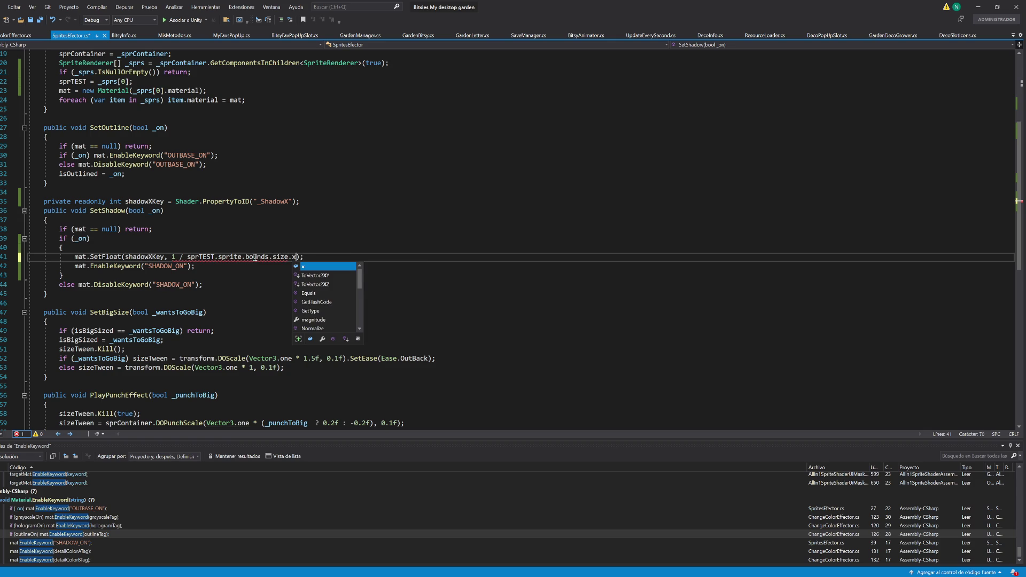
pyautogui.hotkey('alt', 'Tab')
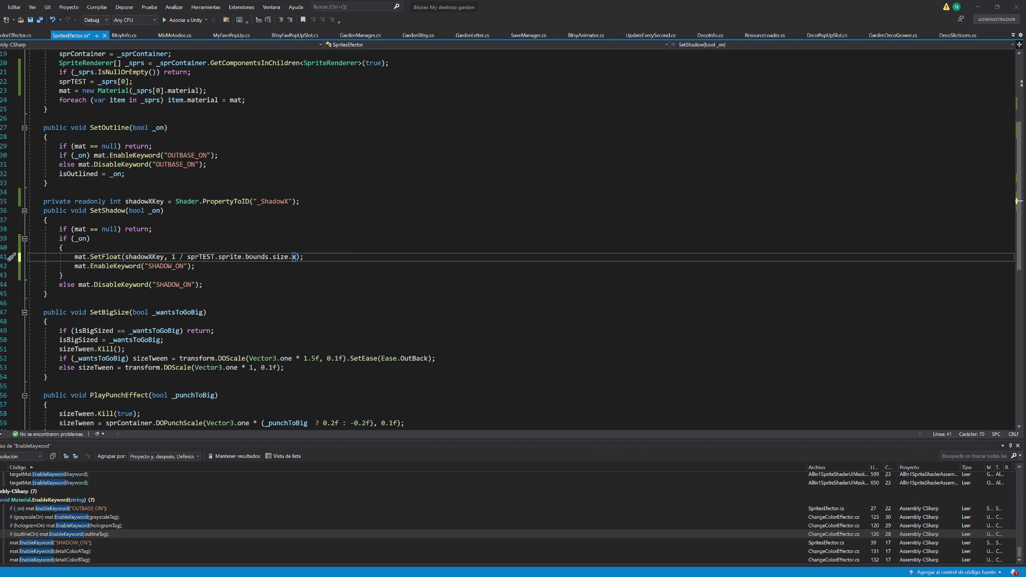
pyautogui.click(177, 290)
pyautogui.click(180, 312)
pyautogui.hotkey('ctrl', 's')
# Step: Minimize Visual Studio and the browser to bring Unity forward
pyautogui.click(436, 256)
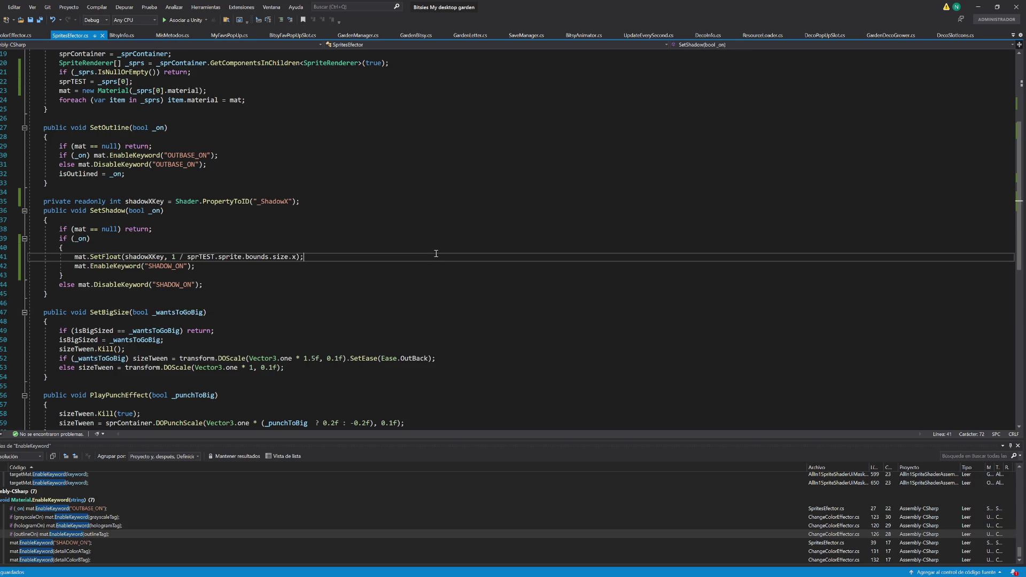
pyautogui.click(974, 12)
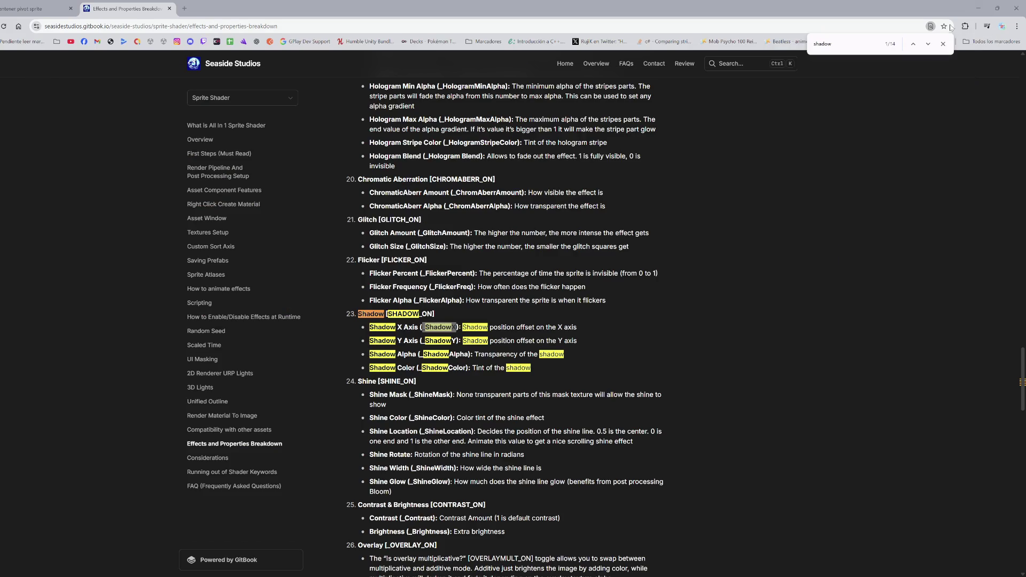
pyautogui.click(978, 9)
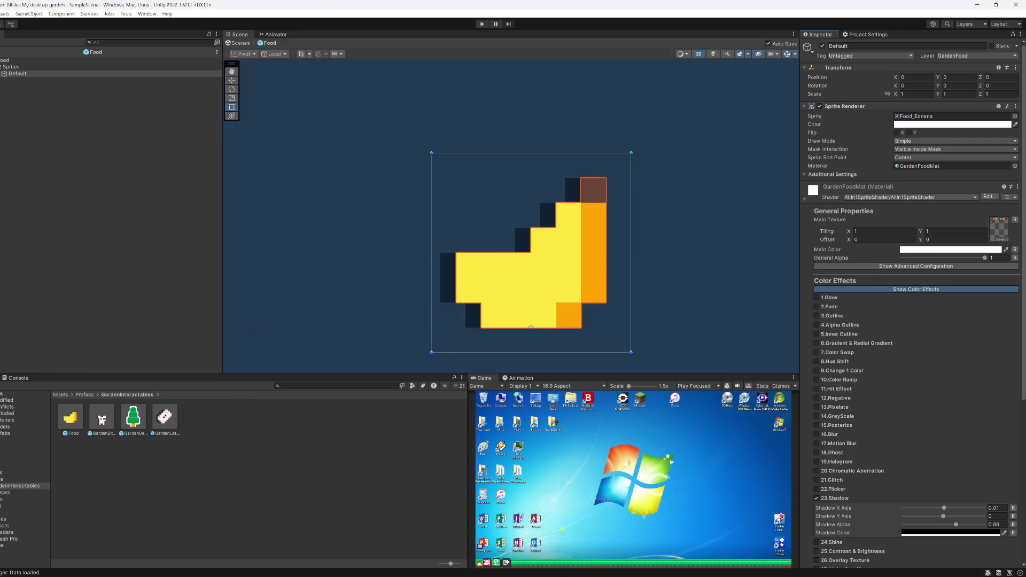
# Step: Maximize the Game view from its tab menu and press Play
pyautogui.rightClick(486, 379)
pyautogui.click(513, 407)
pyautogui.click(481, 24)
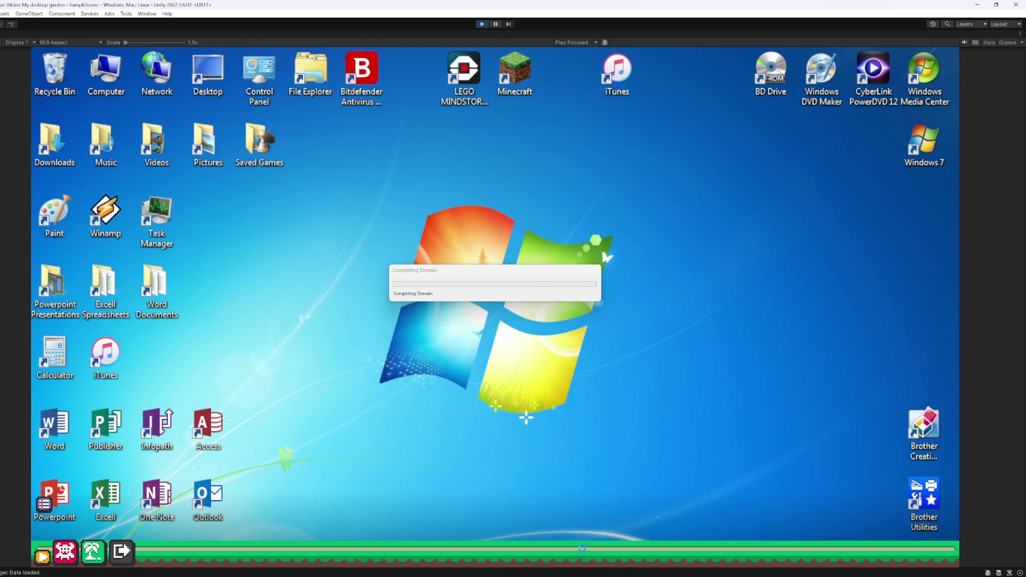
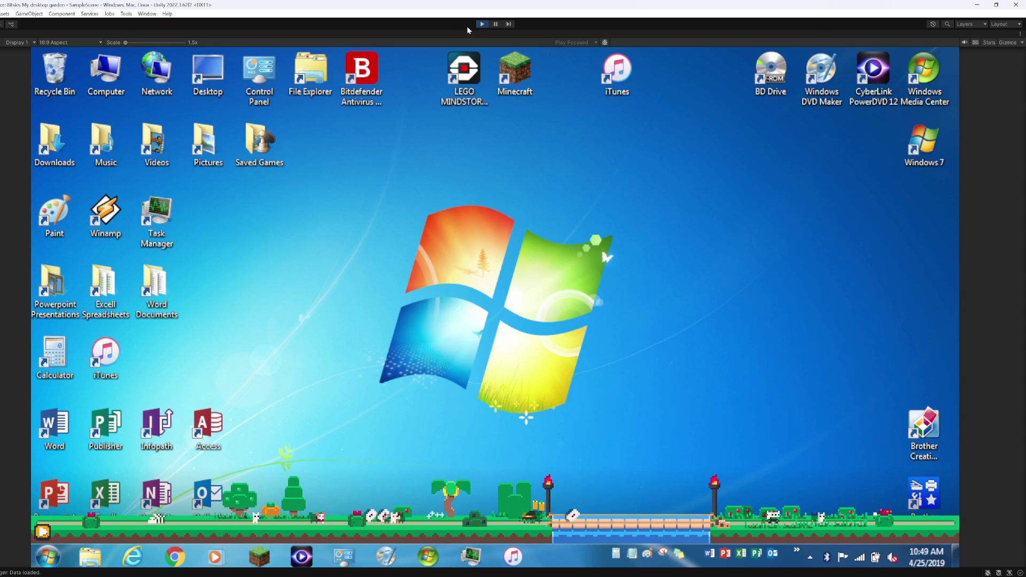
# Step: Pause the running game and restore the full editor layout from the maximized Game view
pyautogui.click(495, 24)
pyautogui.rightClick(325, 38)
pyautogui.click(348, 63)
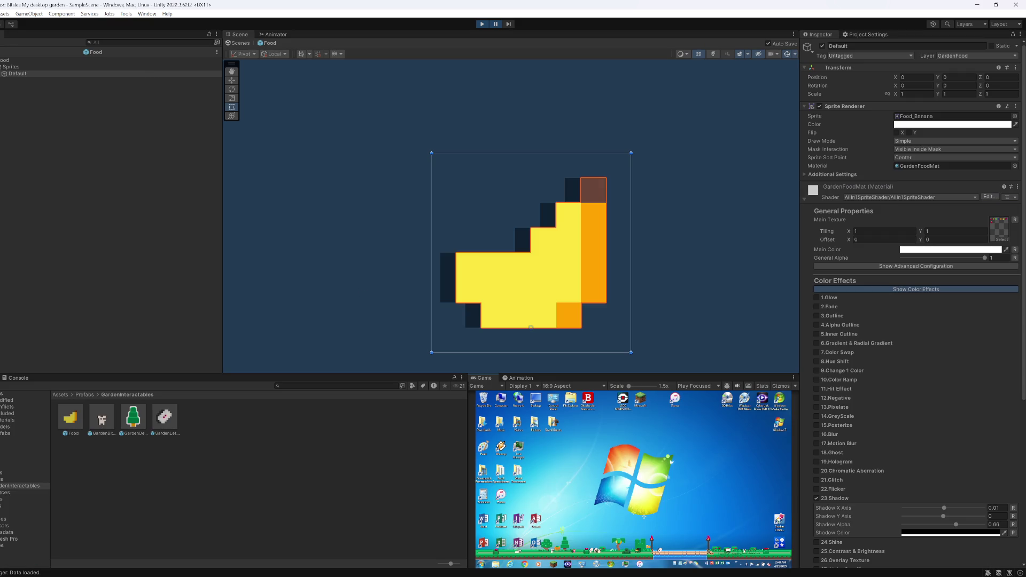
# Step: Exit the Food prefab back to the scene and zoom out to see the whole garden
pyautogui.click(238, 43)
pyautogui.scroll(-3, 672, 248)
pyautogui.scroll(-3, 672, 248)
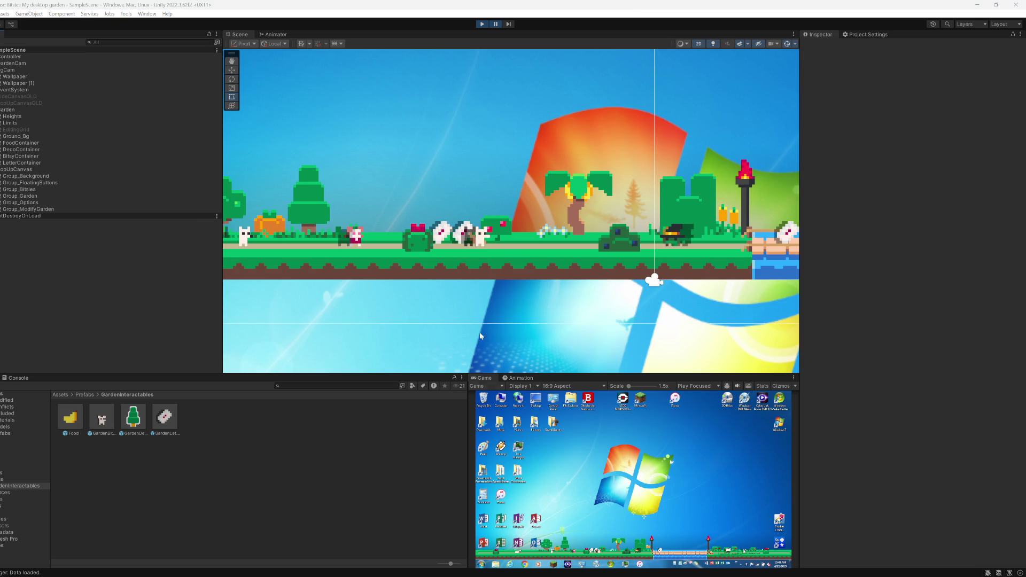
pyautogui.moveTo(591, 576)
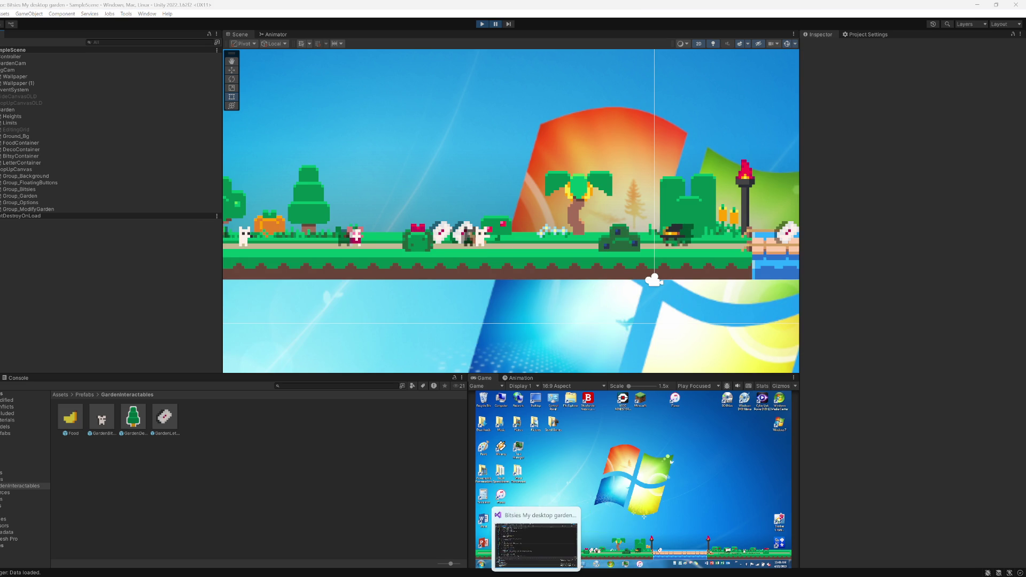
# Step: Replace bounds.size.x with texture.width on line 41 of SetShadow and save the script
pyautogui.click(545, 575)
pyautogui.doubleClick(256, 257)
pyautogui.write('tex')
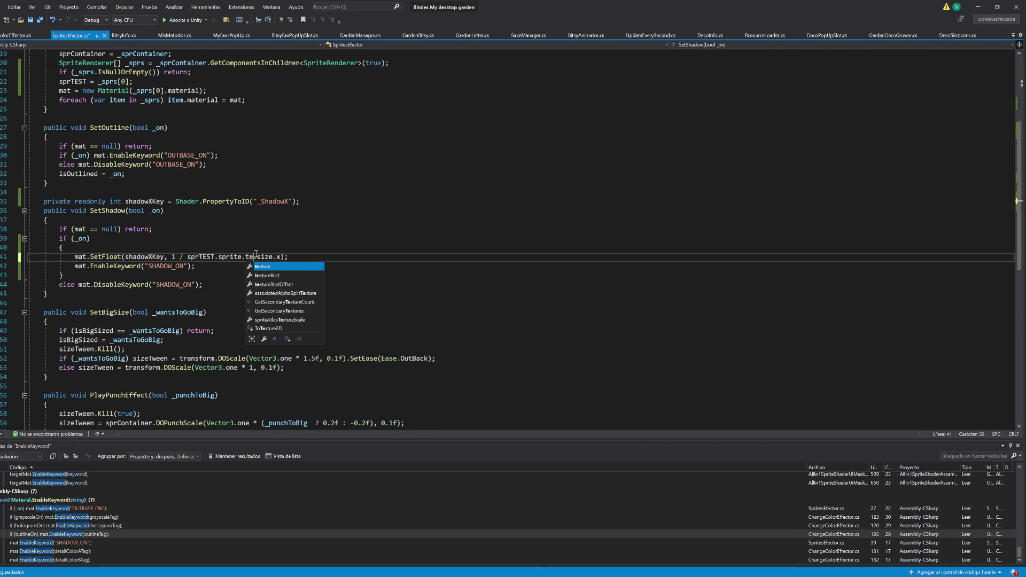
pyautogui.press('Tab')
pyautogui.write('.si')
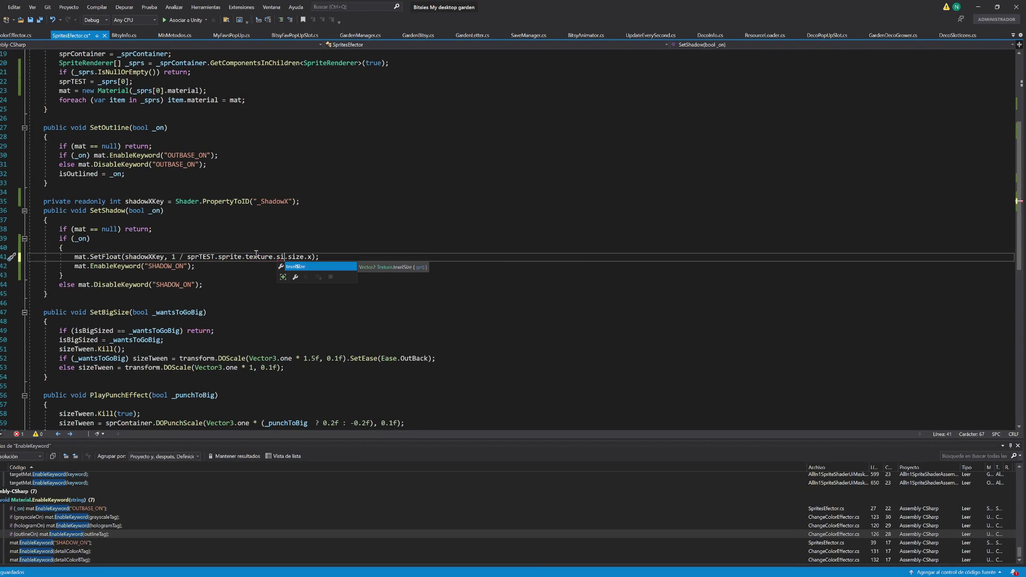
pyautogui.press('BackSpace')
pyautogui.press('BackSpace')
pyautogui.write('wi')
pyautogui.press('Tab')
pyautogui.hotkey('ctrl', 's')
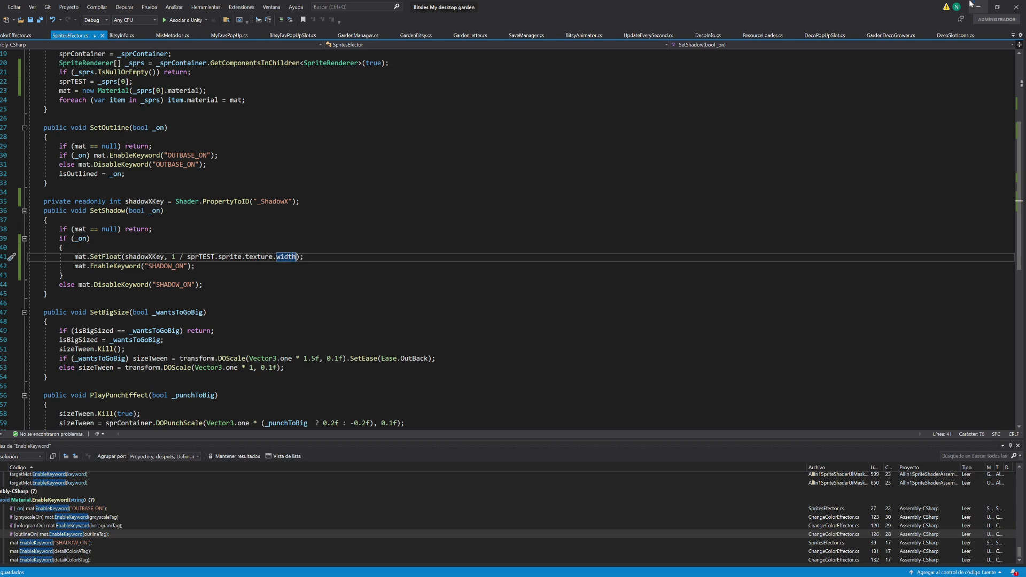
pyautogui.click(979, 9)
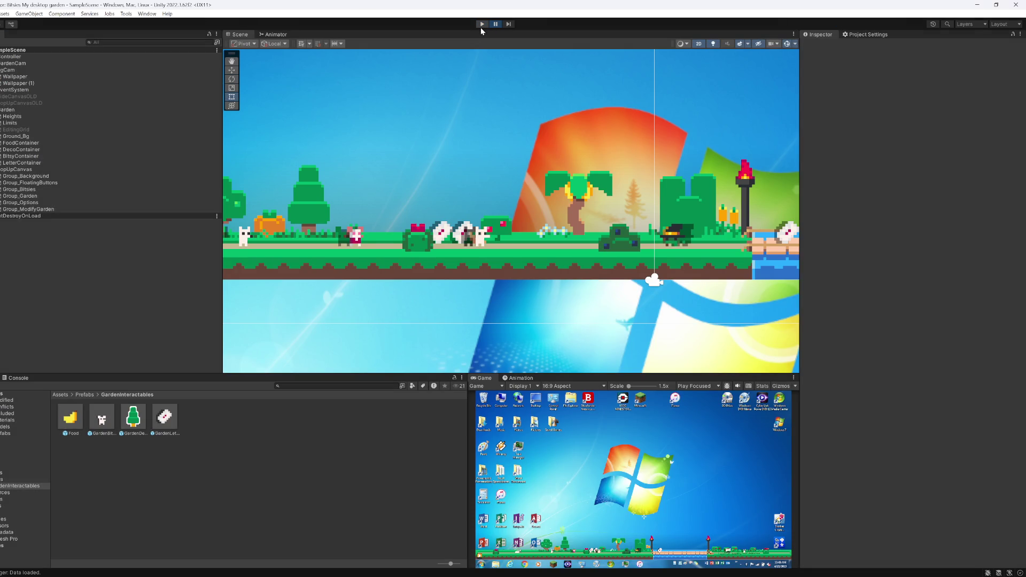
# Step: Start the game, pan to the bridge and expand the first creature's material
pyautogui.click(481, 25)
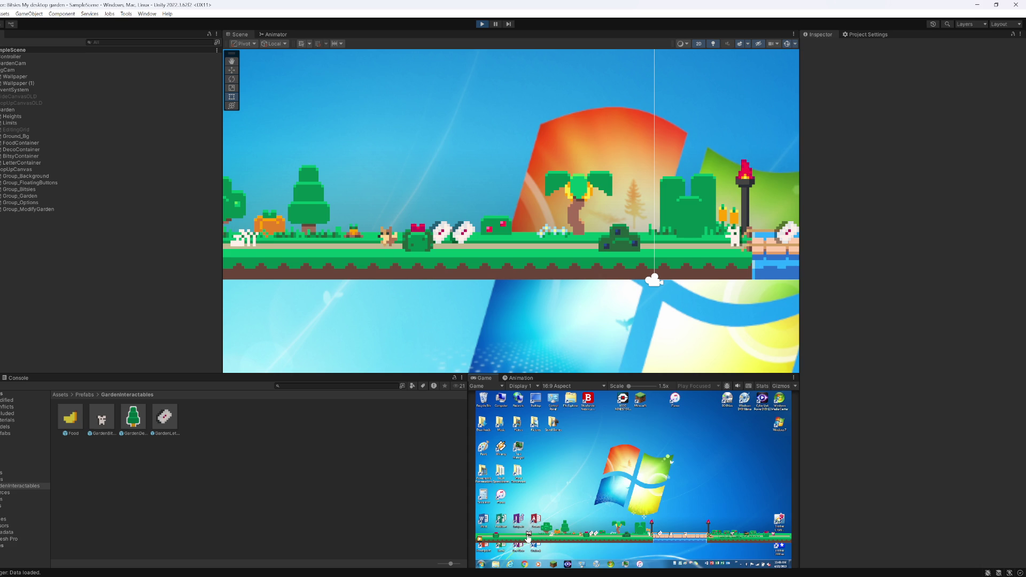
pyautogui.moveTo(476, 294)
pyautogui.mouseDown()
pyautogui.moveTo(545, 293)
pyautogui.moveTo(215, 285)
pyautogui.mouseUp()
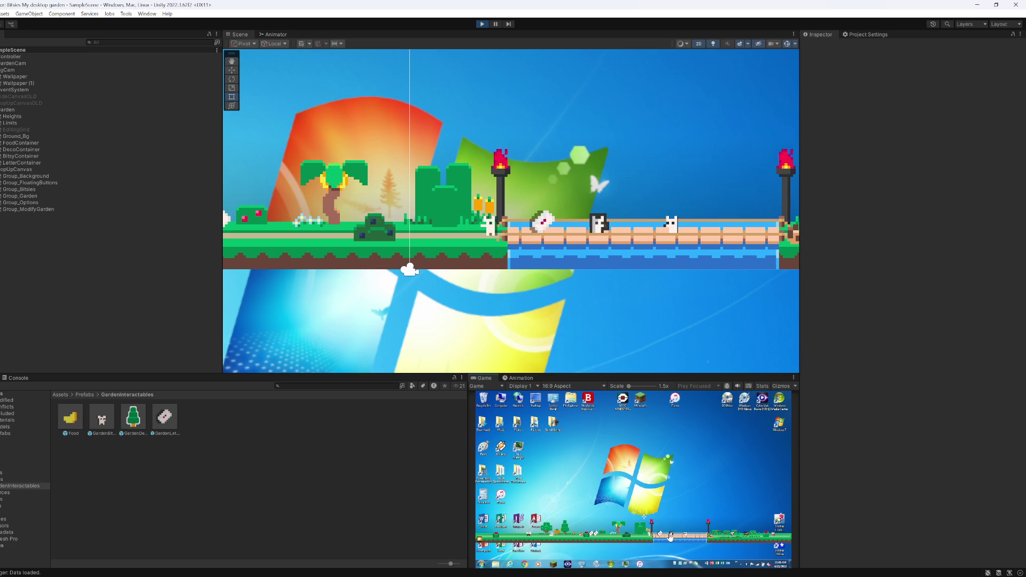
pyautogui.click(602, 226)
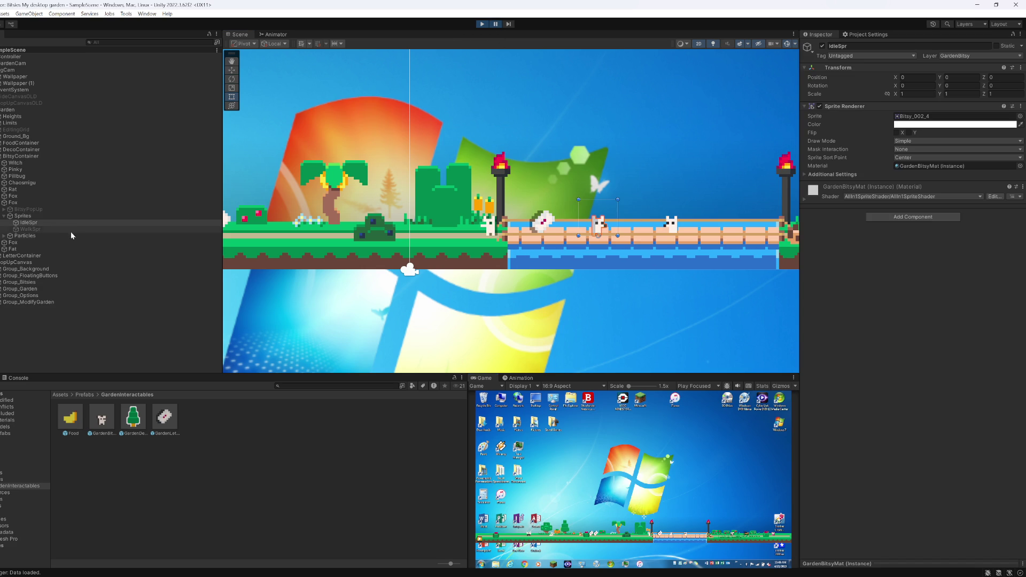
pyautogui.click(829, 199)
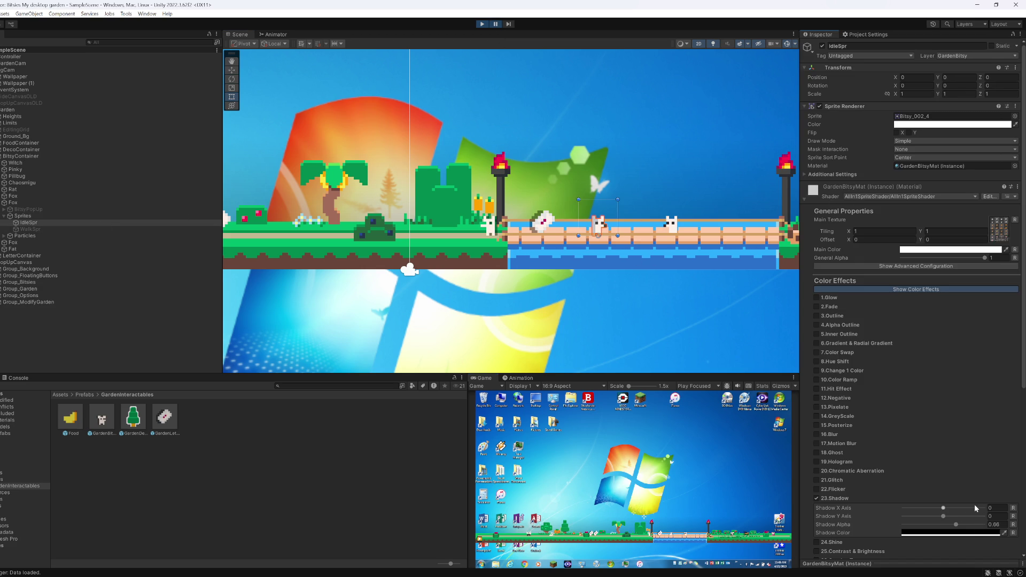
# Step: Select the other fox on the bridge and expand its GardenBitsyMat material, where Shadow X Axis reads 0
pyautogui.click(37, 236)
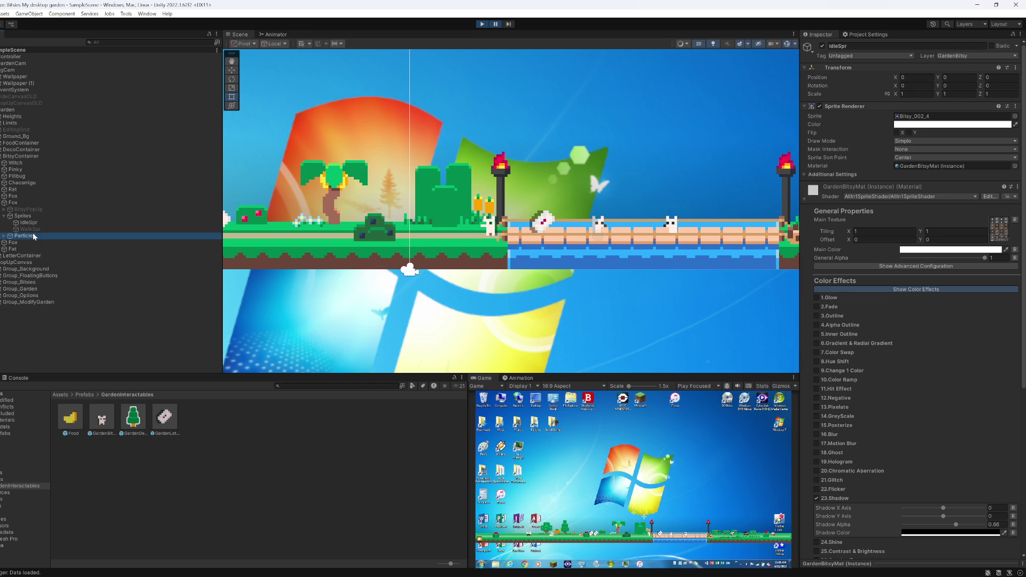
pyautogui.click(671, 225)
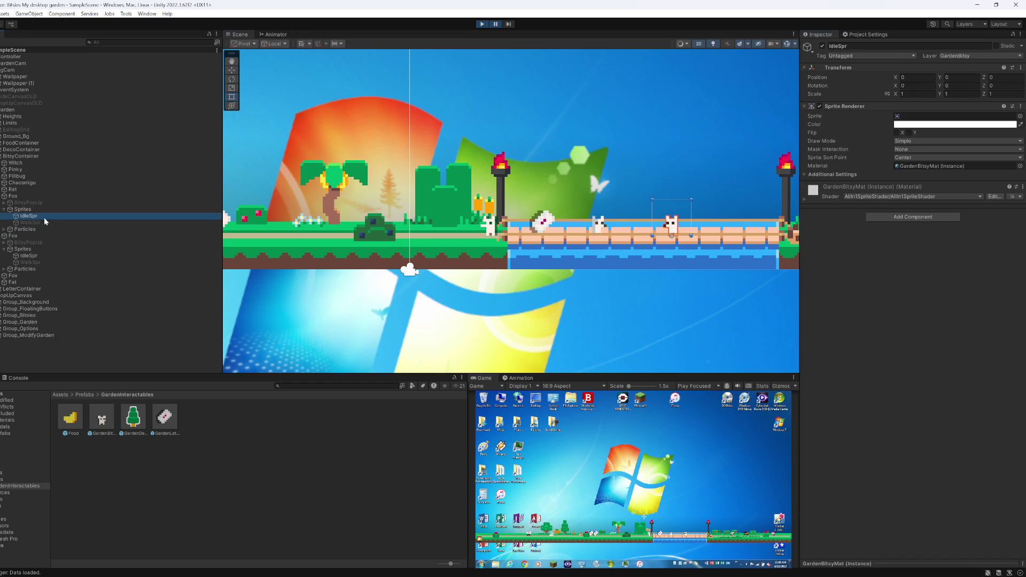
pyautogui.click(804, 199)
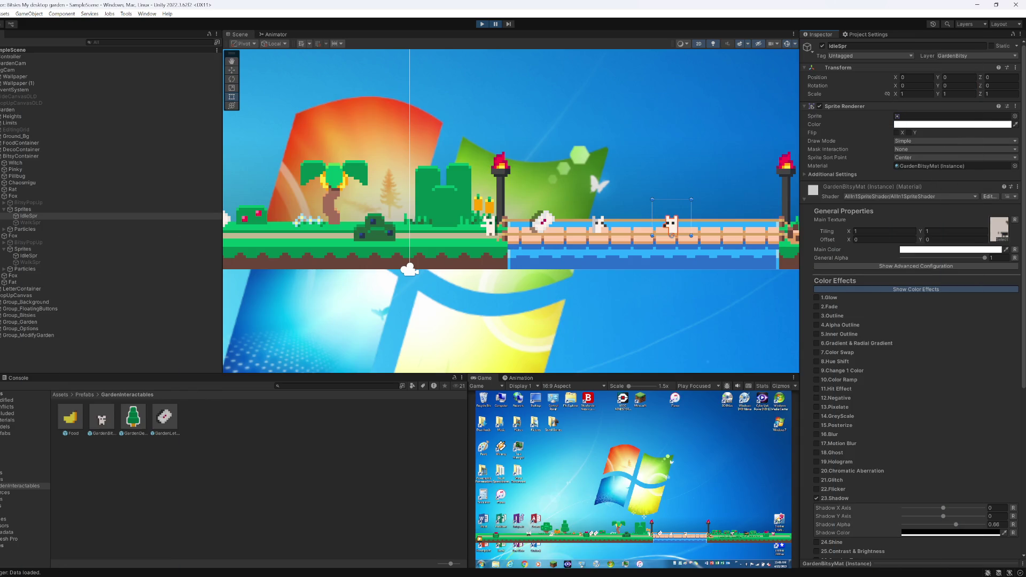
# Step: Change line 41 to pass 1.0f / sprTEST.sprite.texture.width and save the script
pyautogui.moveTo(591, 576)
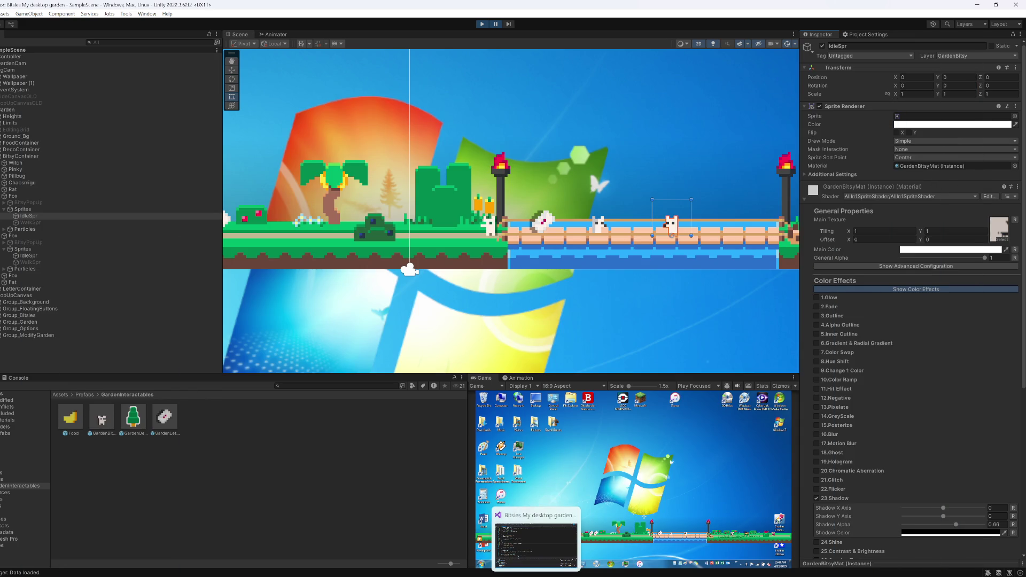
pyautogui.click(540, 540)
pyautogui.click(172, 255)
pyautogui.write('.0f')
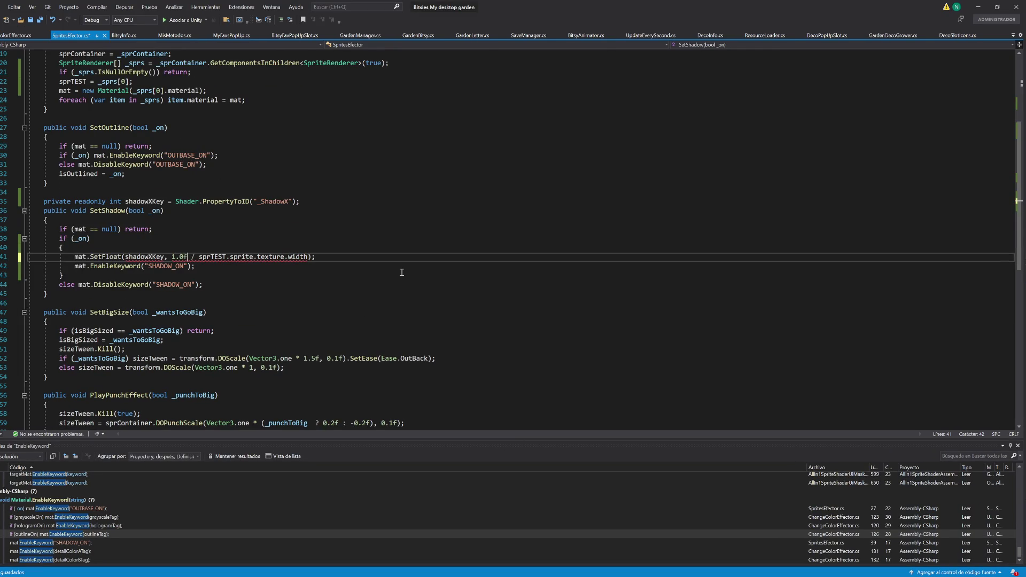
pyautogui.hotkey('ctrl', 's')
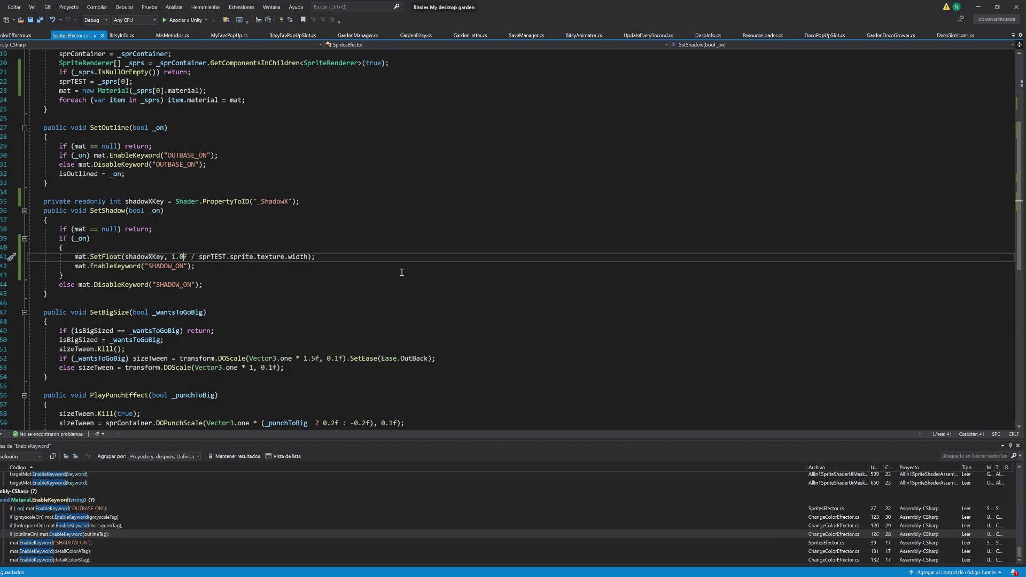
pyautogui.click(978, 6)
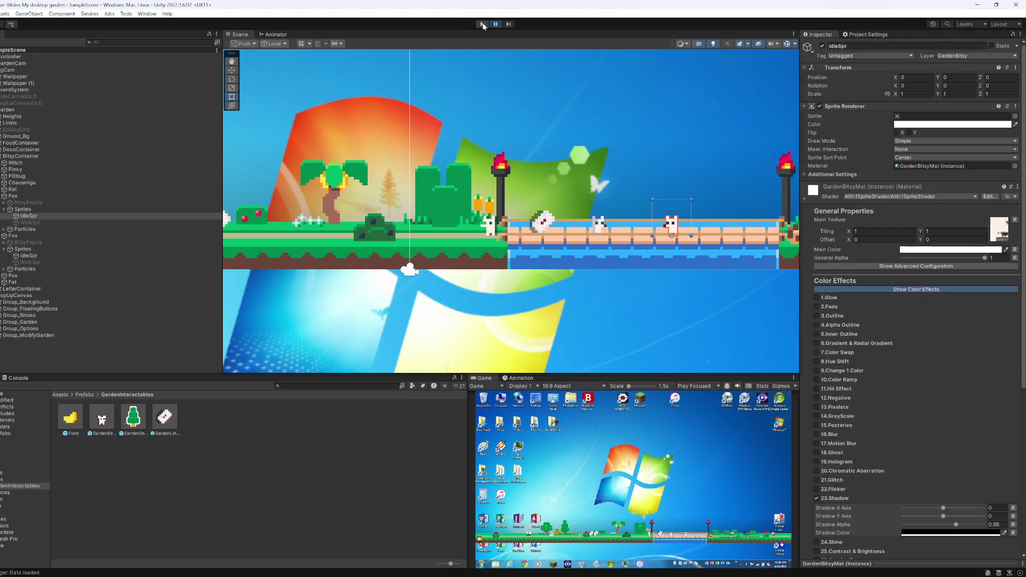
# Step: Rerun the game with the recompiled script and zoom and pan the Scene view toward the bridge
pyautogui.click(482, 25)
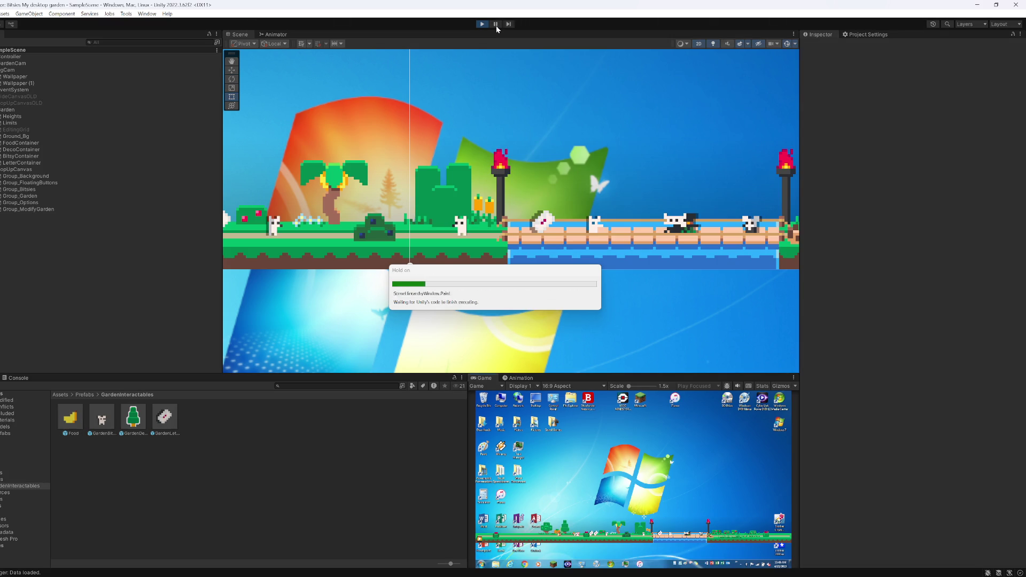
pyautogui.scroll(5, 472, 219)
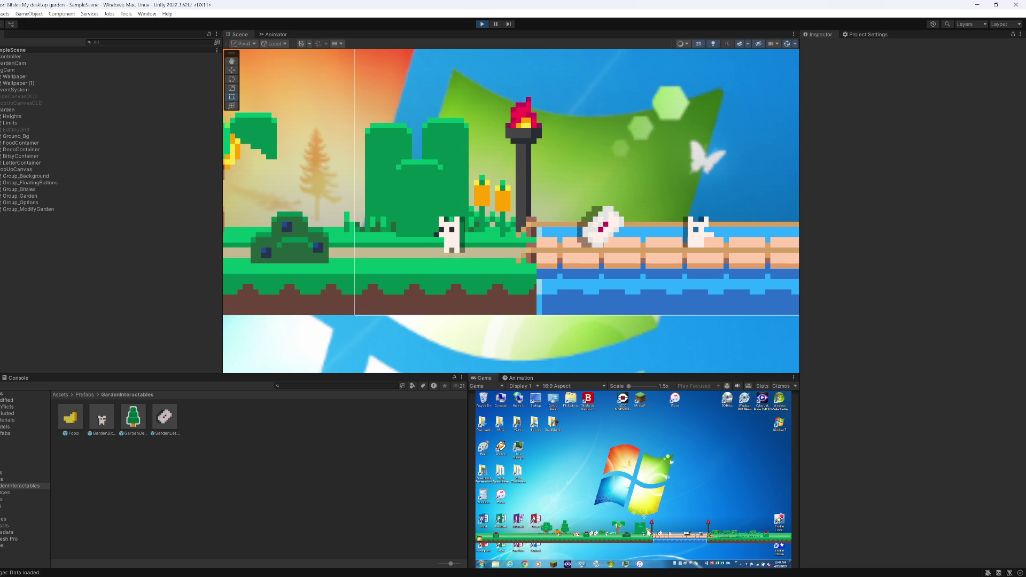
pyautogui.moveTo(586, 228); pyautogui.dragTo(355, 209)
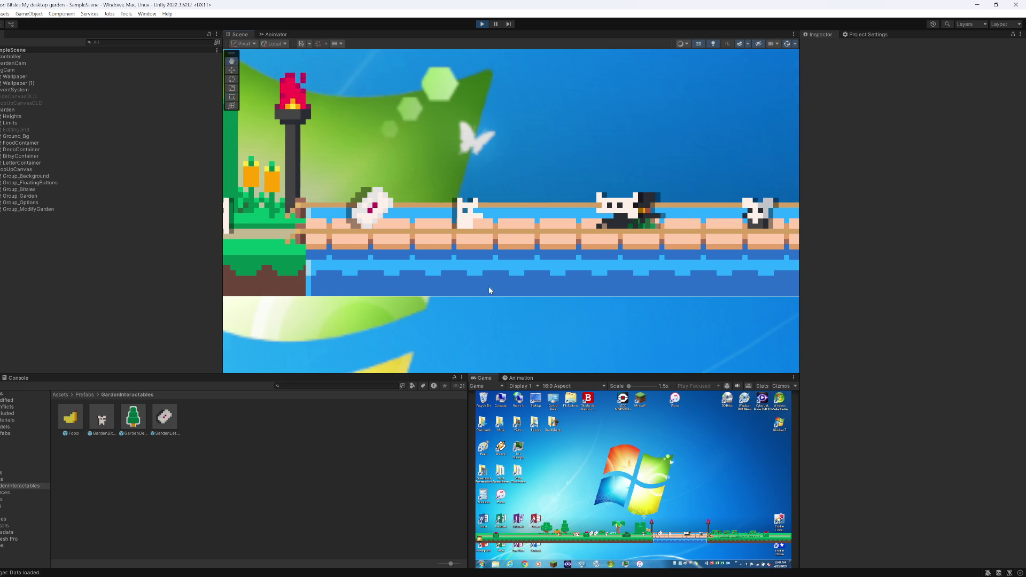
pyautogui.moveTo(458, 280); pyautogui.dragTo(628, 275)
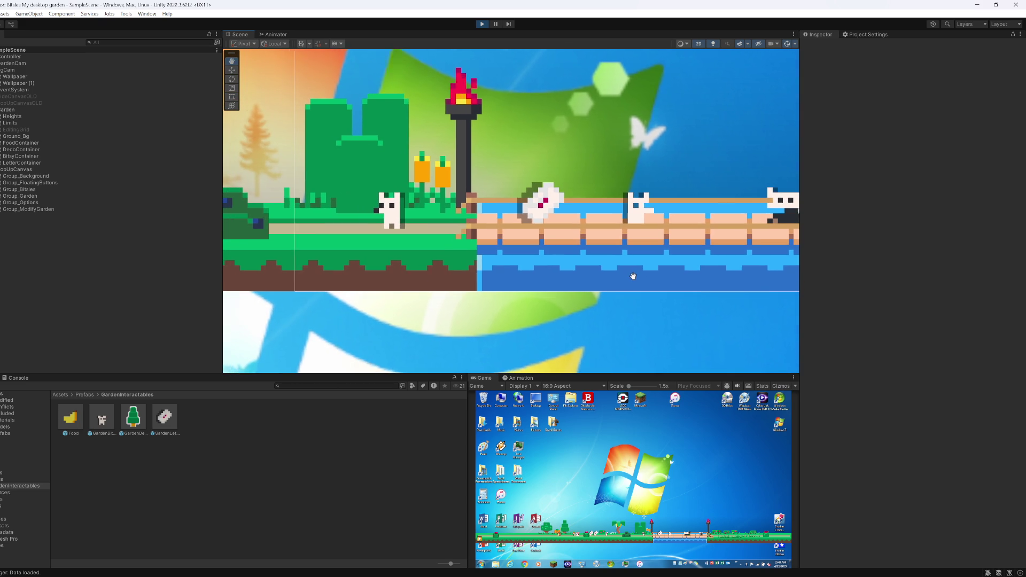
# Step: Check the white cat, bridge creature and Witch materials, finding Witch's Shadow X Axis about 0.0178
pyautogui.click(390, 211)
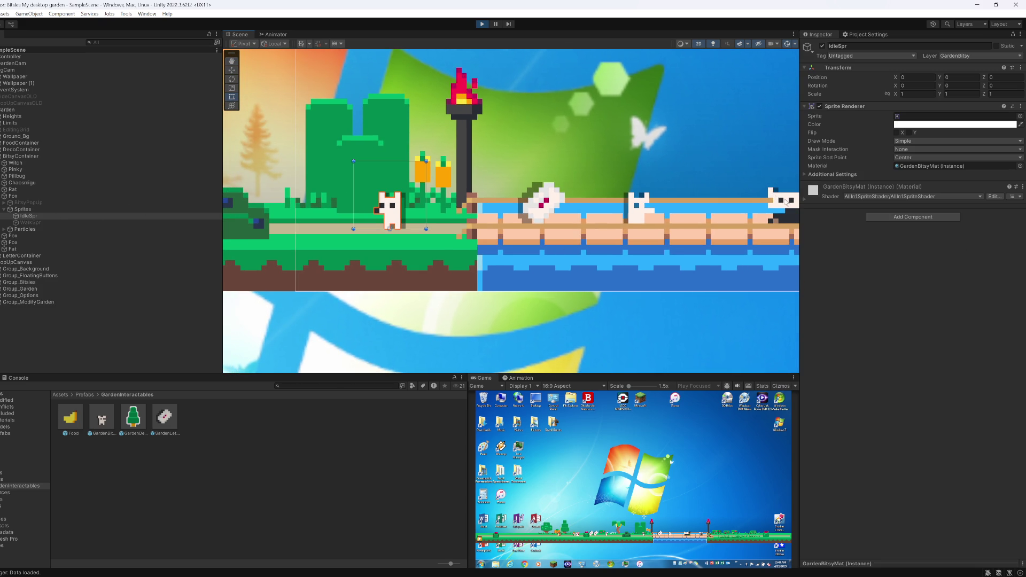
pyautogui.click(806, 199)
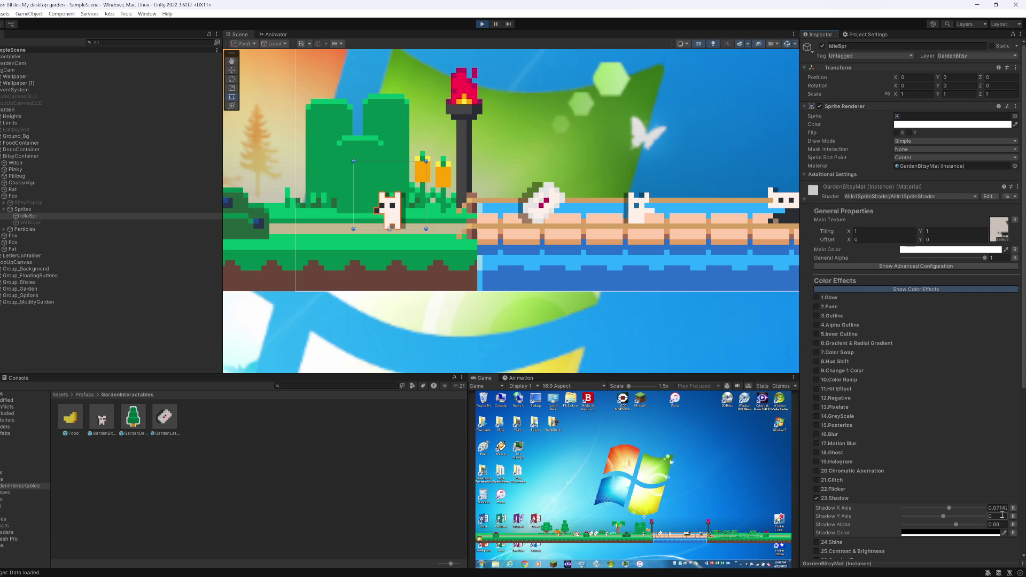
pyautogui.press('f')
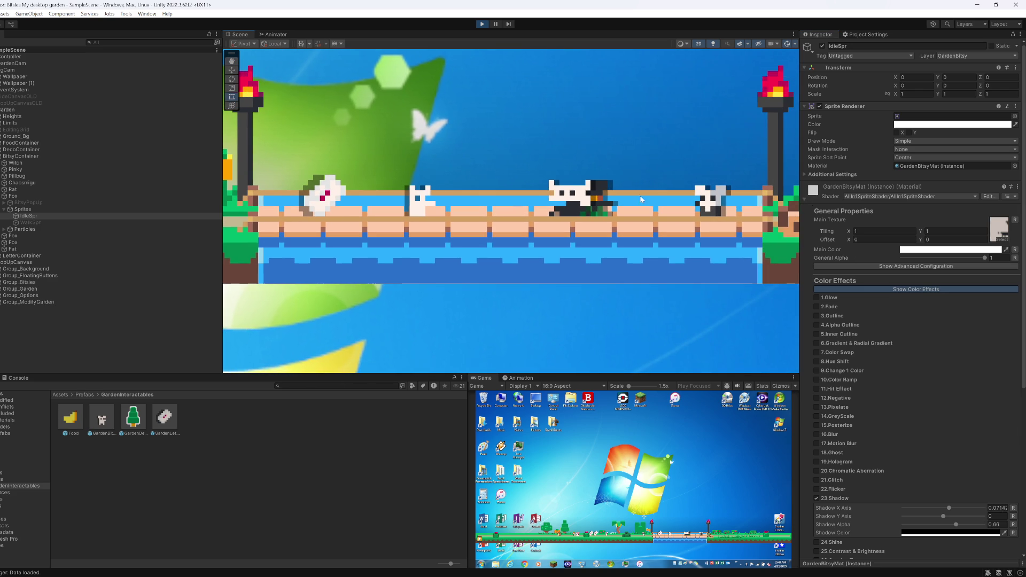
pyautogui.click(578, 213)
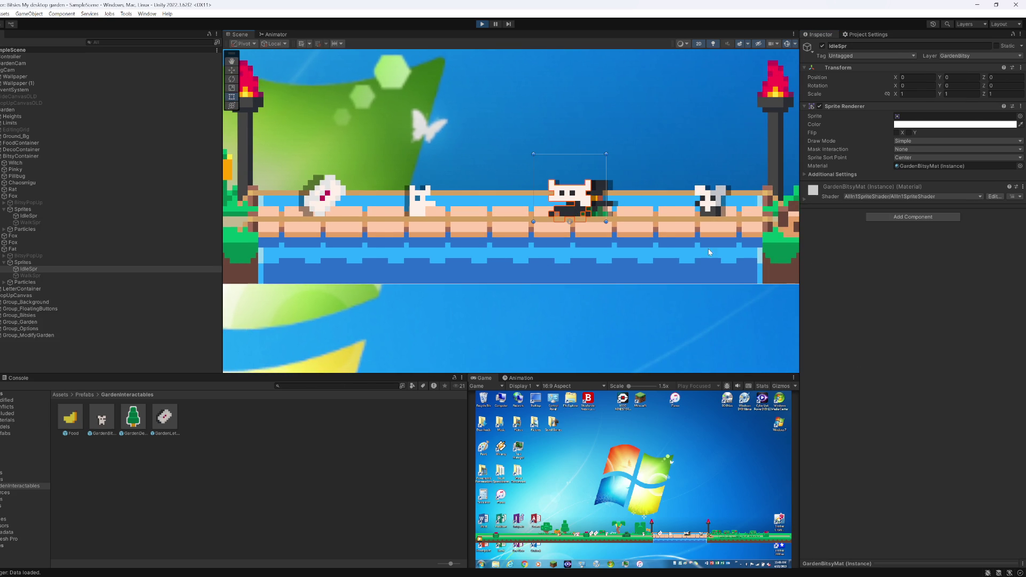
pyautogui.click(830, 197)
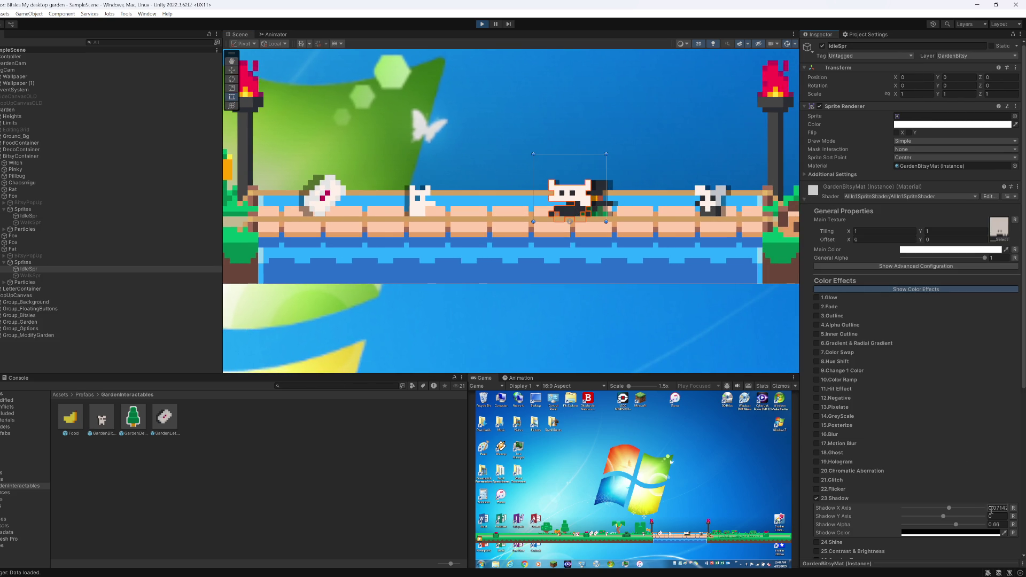
pyautogui.click(599, 192)
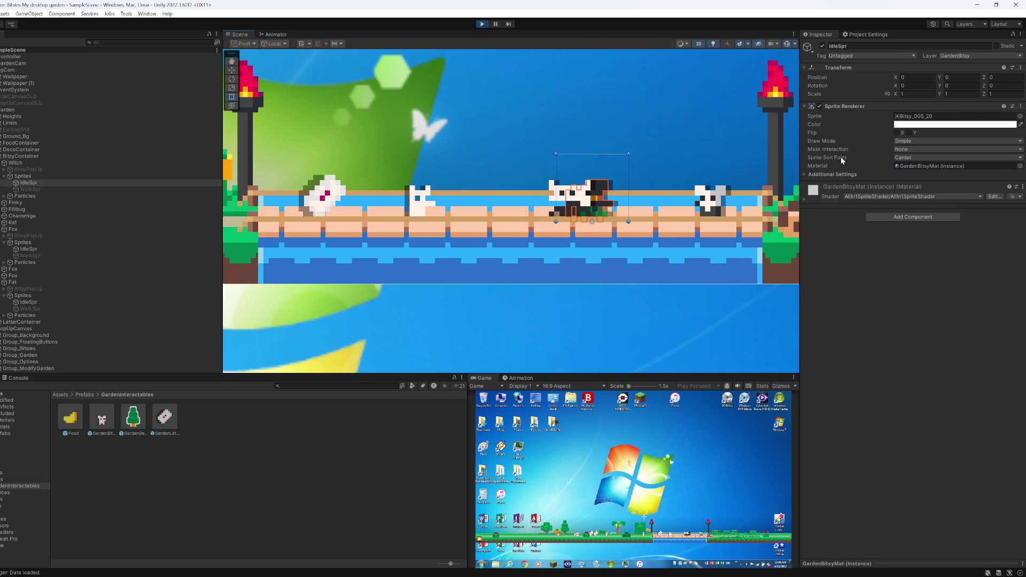
pyautogui.click(838, 199)
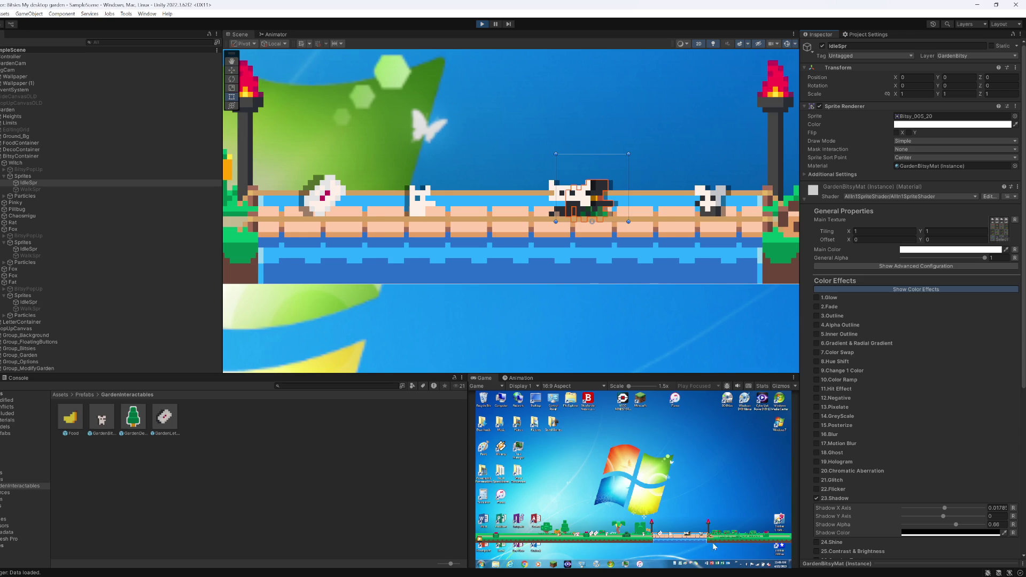
pyautogui.click(685, 535)
pyautogui.click(680, 535)
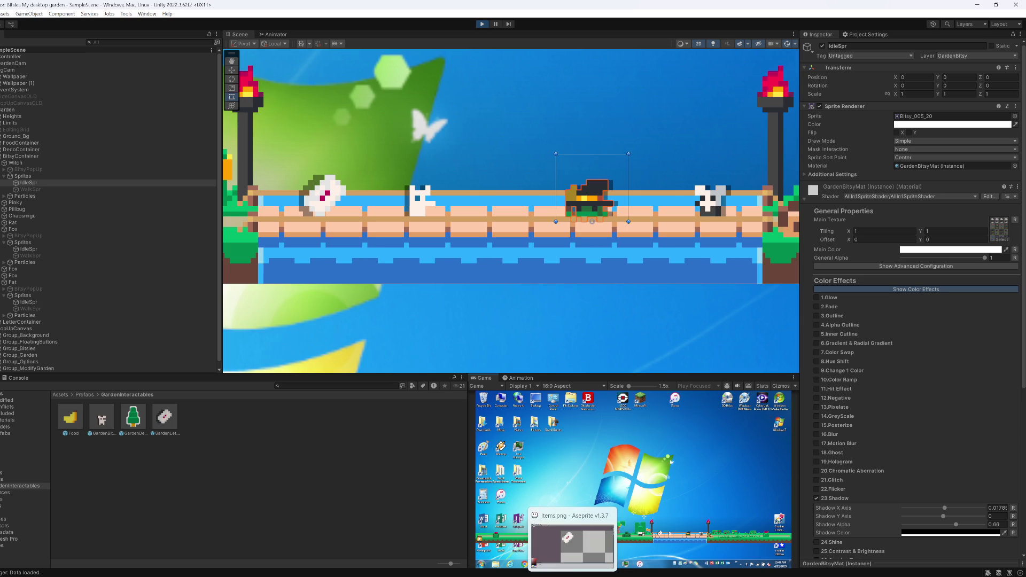
# Step: Pan to the palm tree, make it drop a banana, and pause the game
pyautogui.moveTo(562, 563)
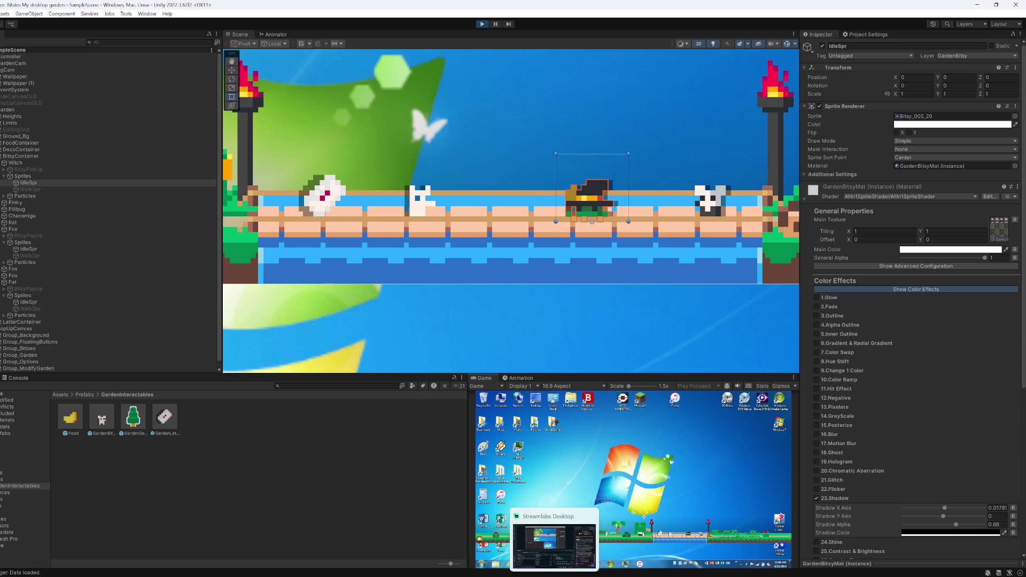
pyautogui.hotkey('alt', 'Tab')
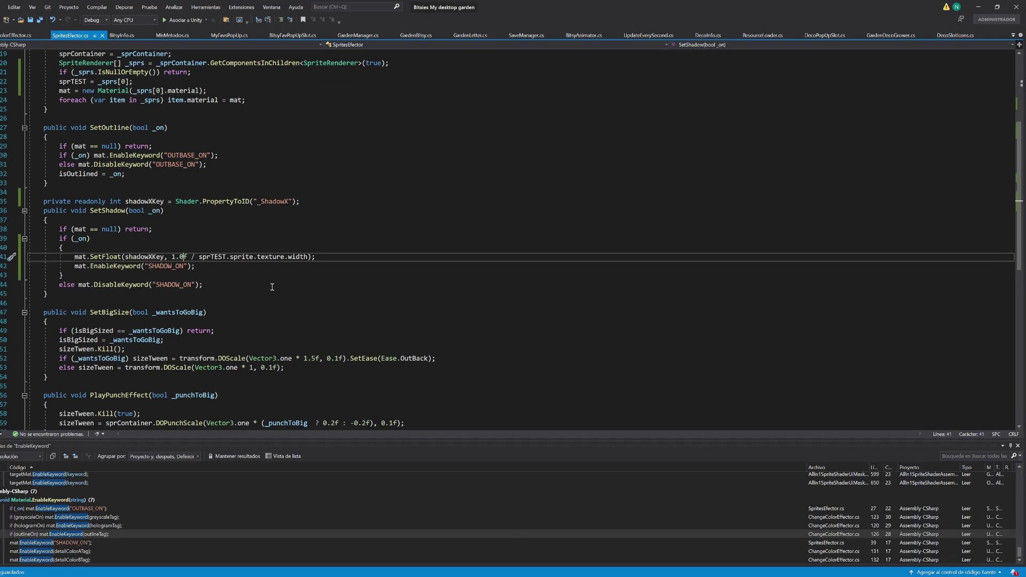
pyautogui.hotkey('alt', 'Tab')
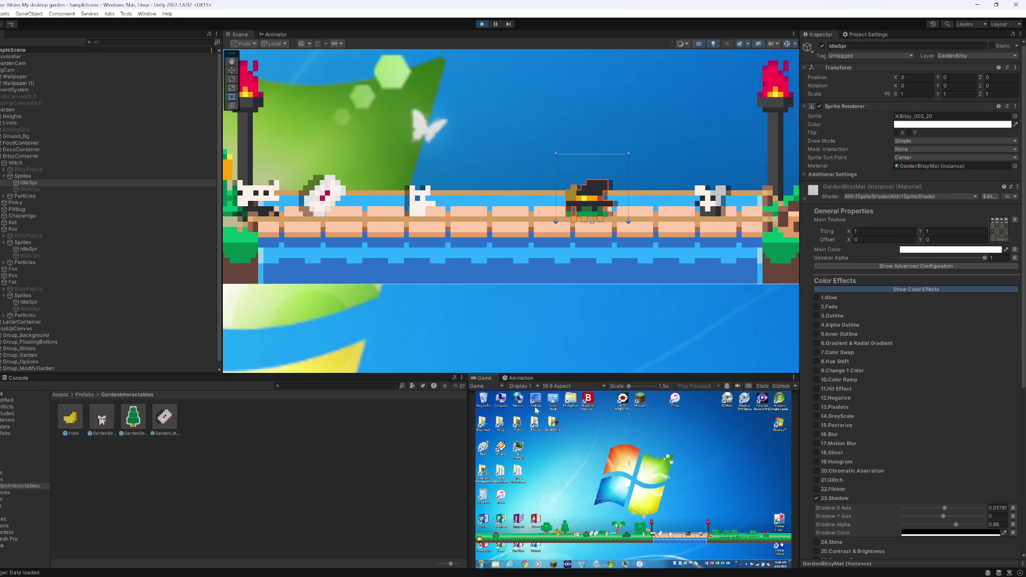
pyautogui.scroll(5, 767, 274)
pyautogui.moveTo(768, 273); pyautogui.dragTo(986, 310)
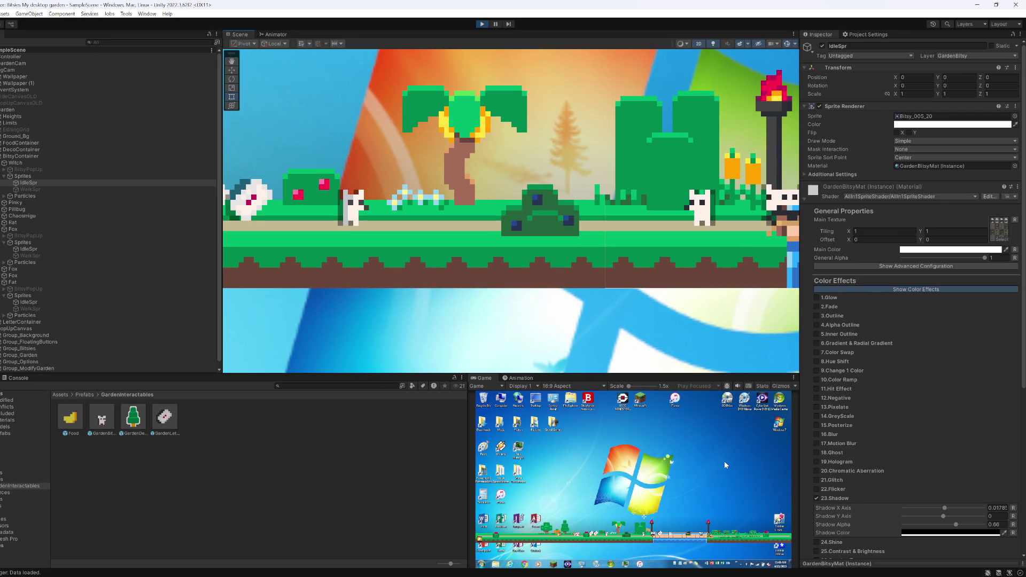
pyautogui.click(620, 528)
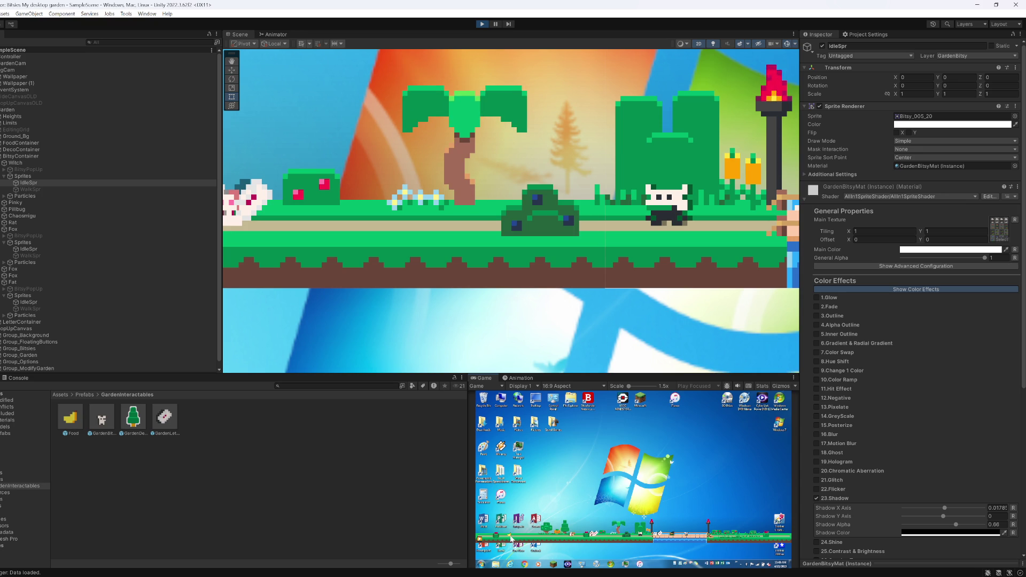
pyautogui.click(495, 24)
# Step: Zoom onto the fallen banana and inspect its Default sprite's material, showing Shadow X Axis 0.01
pyautogui.scroll(5, 337, 174)
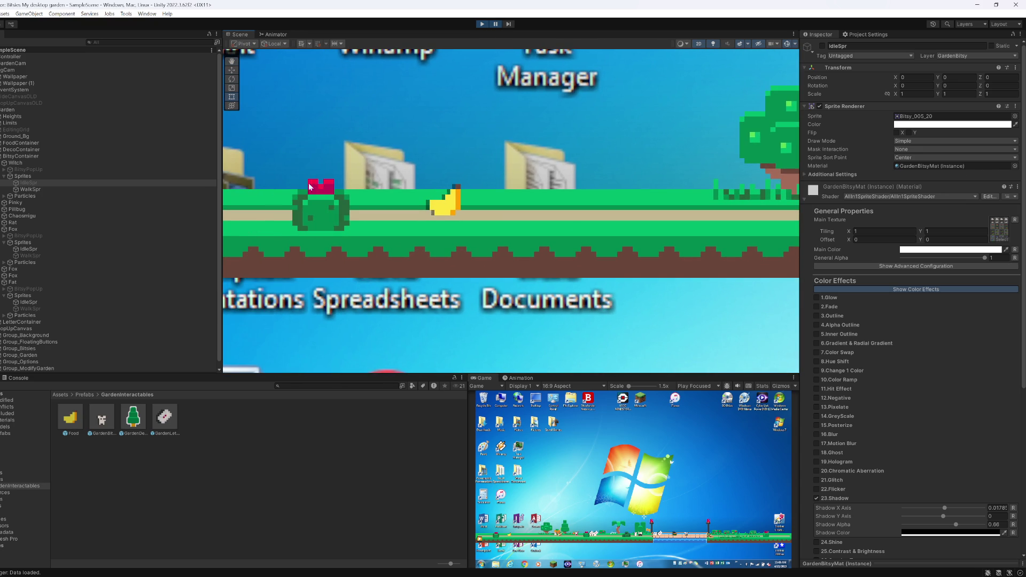
pyautogui.scroll(8, 423, 190)
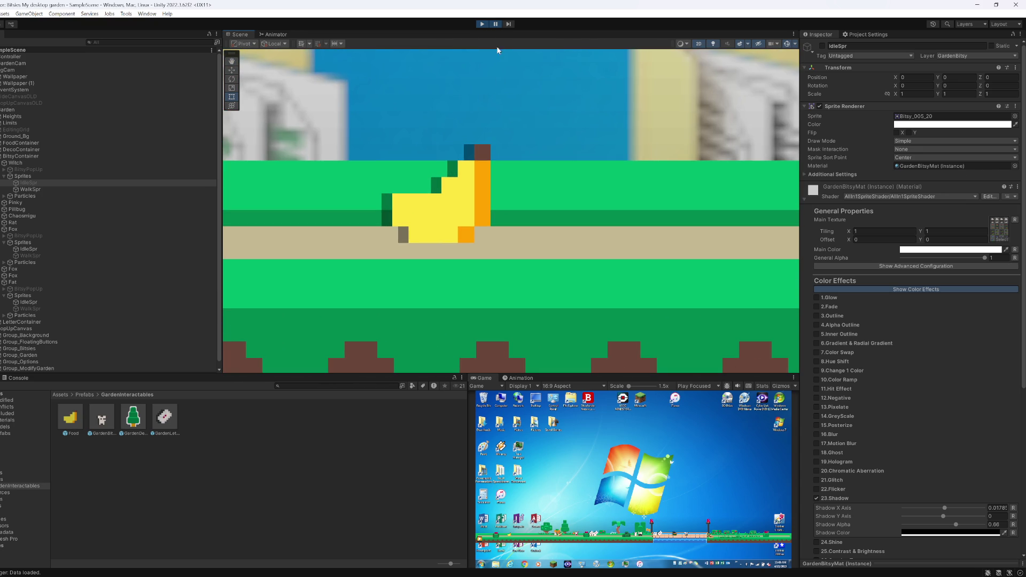
pyautogui.click(441, 212)
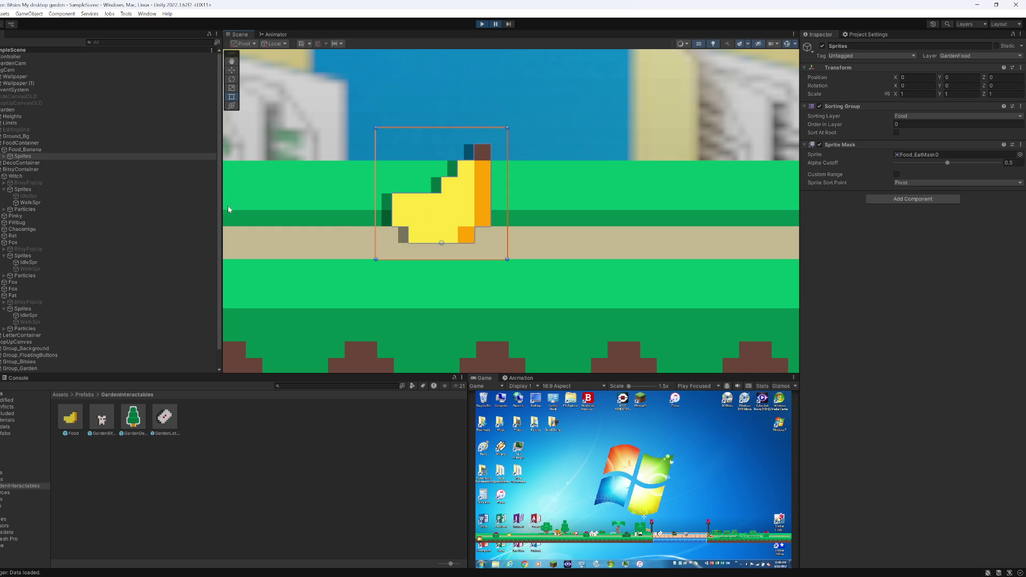
pyautogui.click(36, 162)
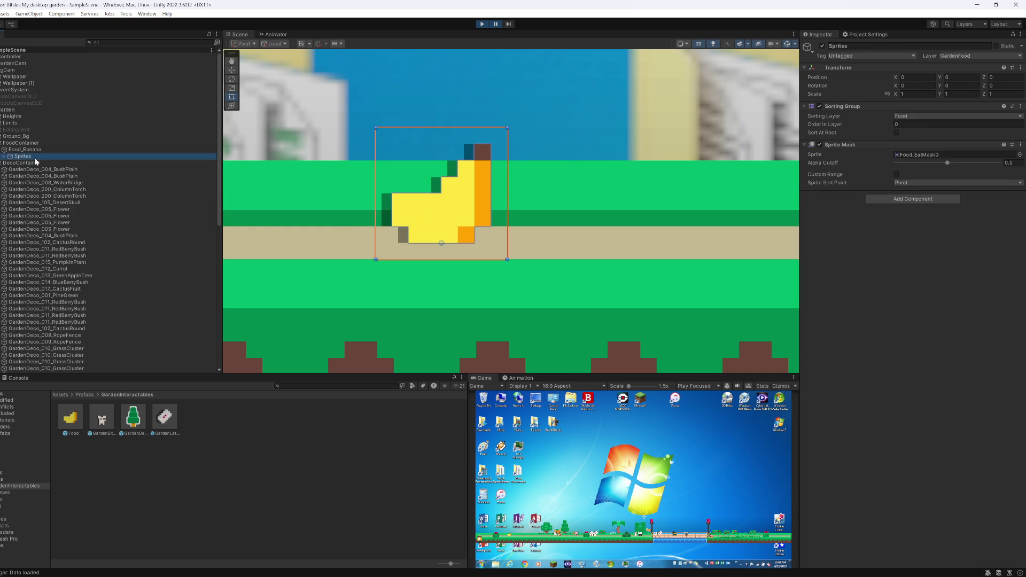
pyautogui.click(37, 162)
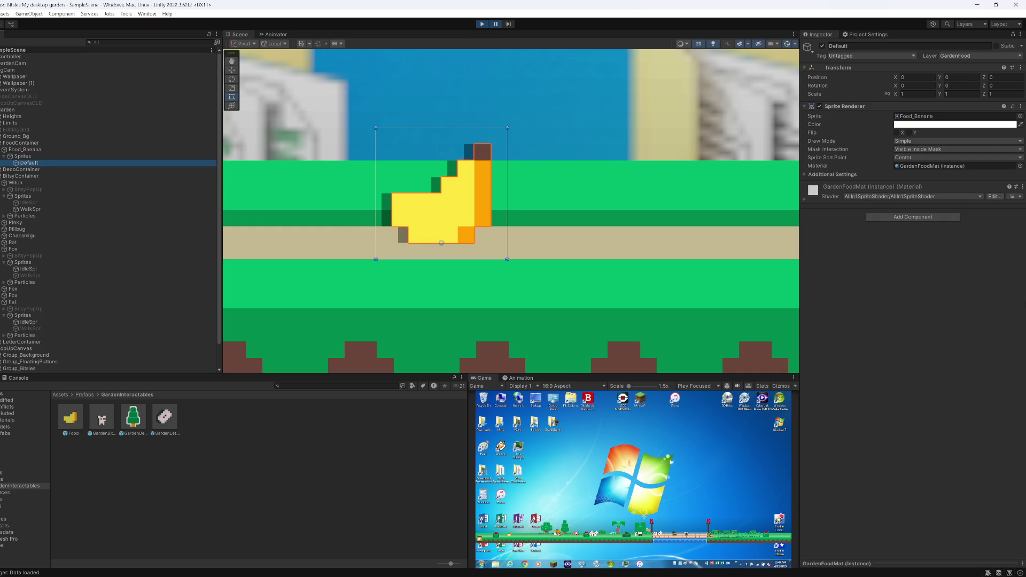
pyautogui.click(806, 200)
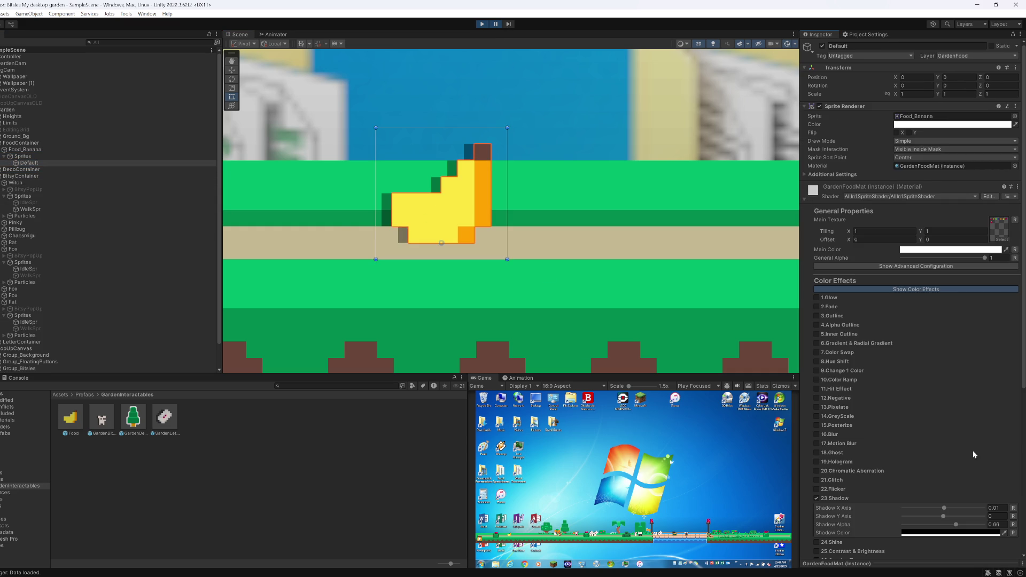
pyautogui.click(996, 509)
pyautogui.press('Return')
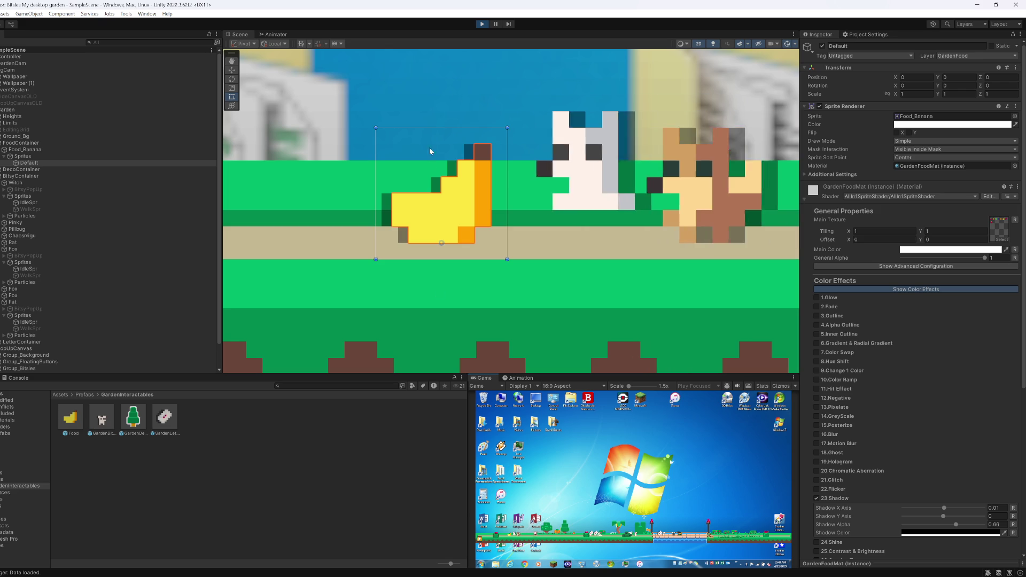
pyautogui.click(498, 25)
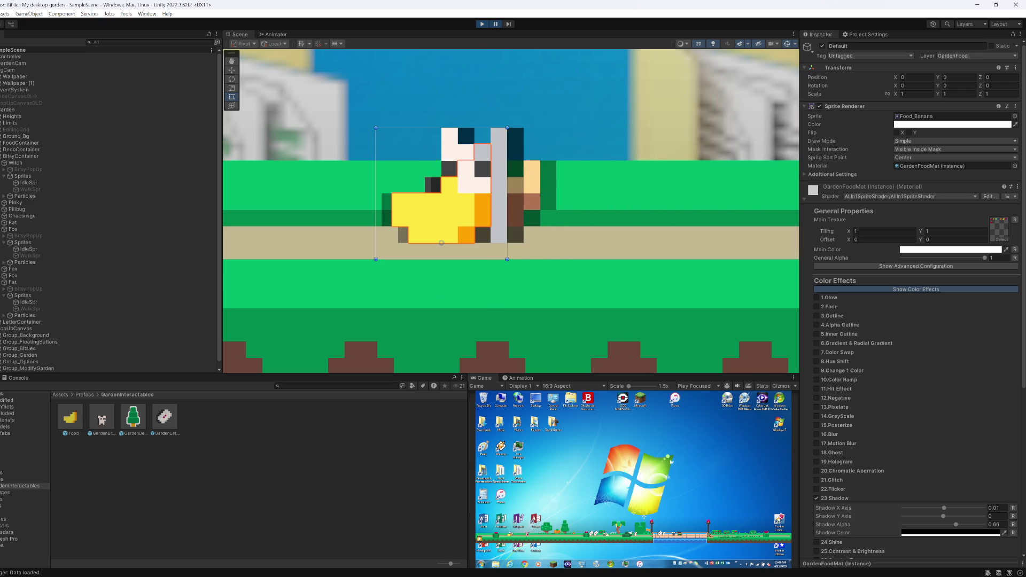
pyautogui.hotkey('alt', 'Tab')
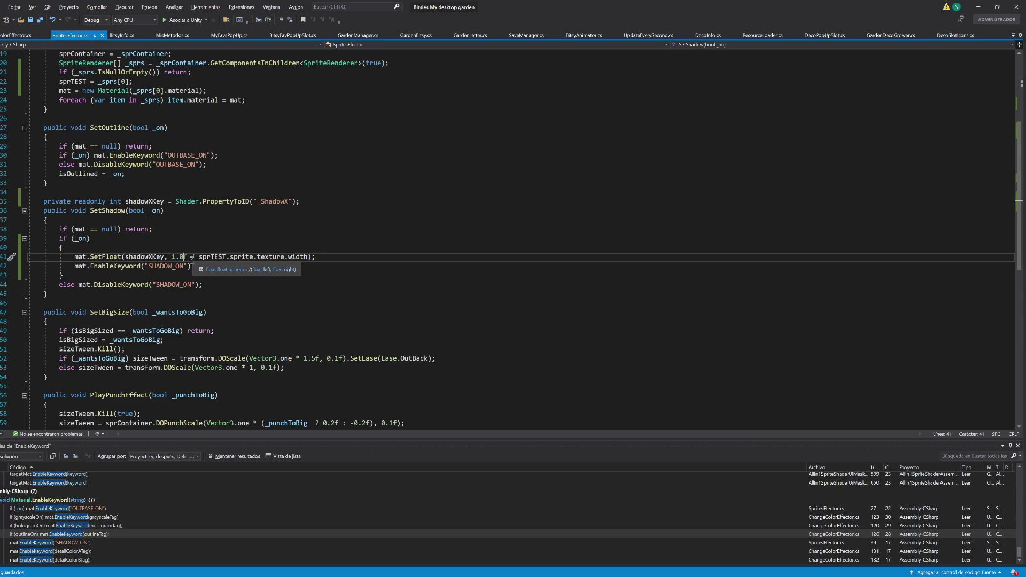
# Step: Add a Debug.Log interpolated message "Efecto en {transform.parent.name}" above the SetFloat line
pyautogui.write('0000')
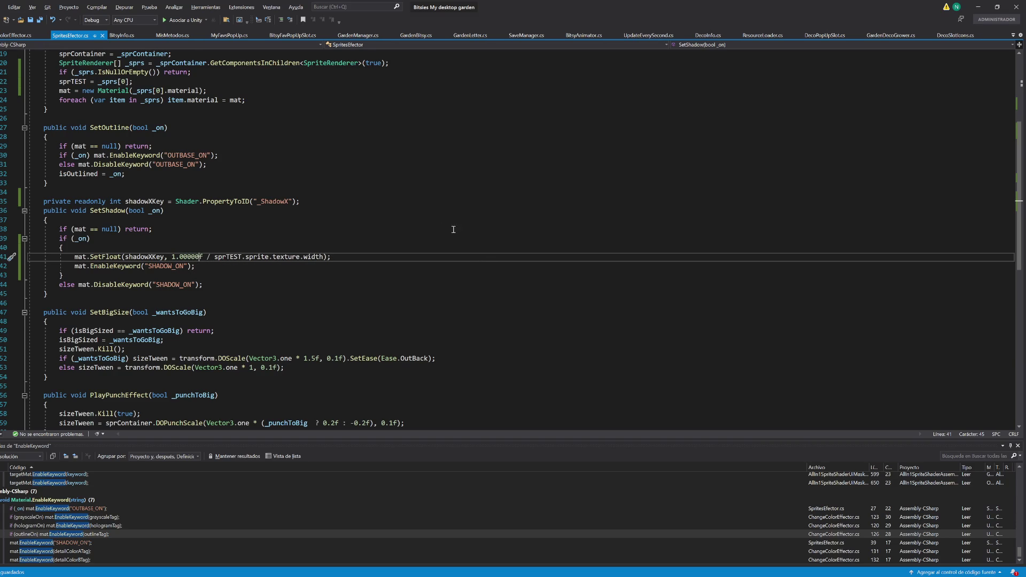
pyautogui.press('BackSpace')
pyautogui.press('BackSpace')
pyautogui.press('BackSpace')
pyautogui.press('BackSpace')
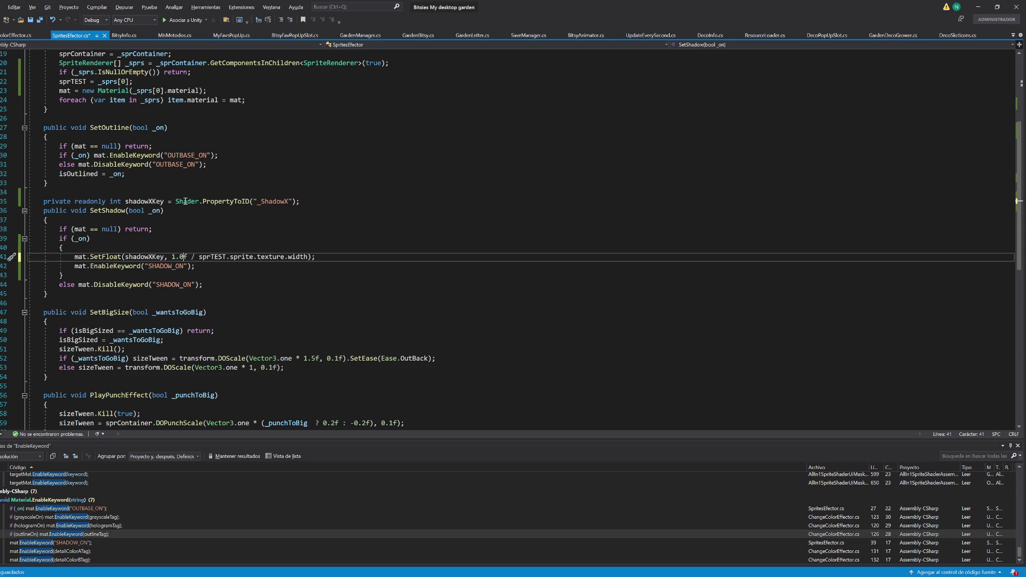
pyautogui.click(157, 246)
pyautogui.press('Return')
pyautogui.write('Debug.Log("')
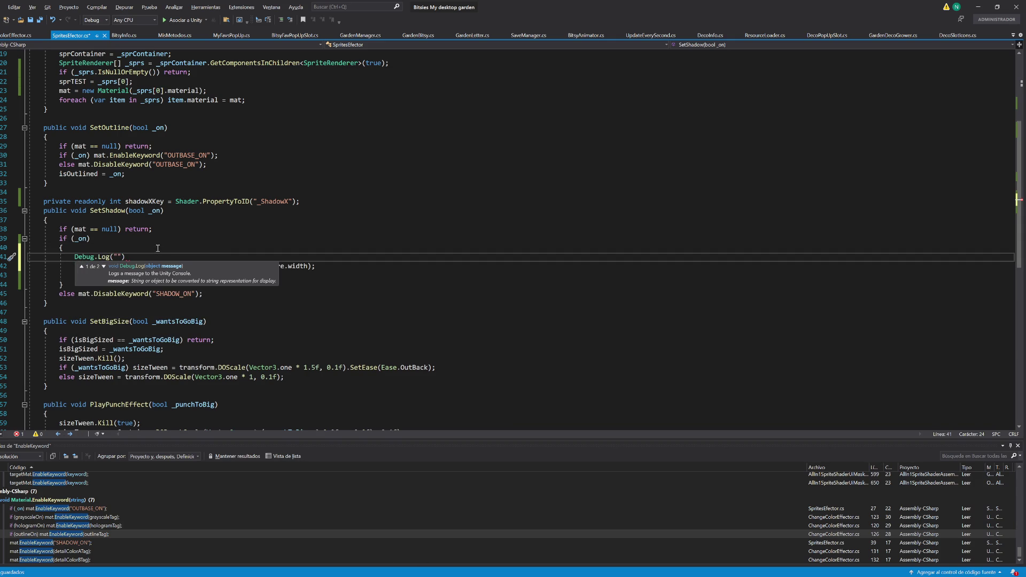
pyautogui.press('BackSpace')
pyautogui.write('$"{')
pyautogui.press('Left')
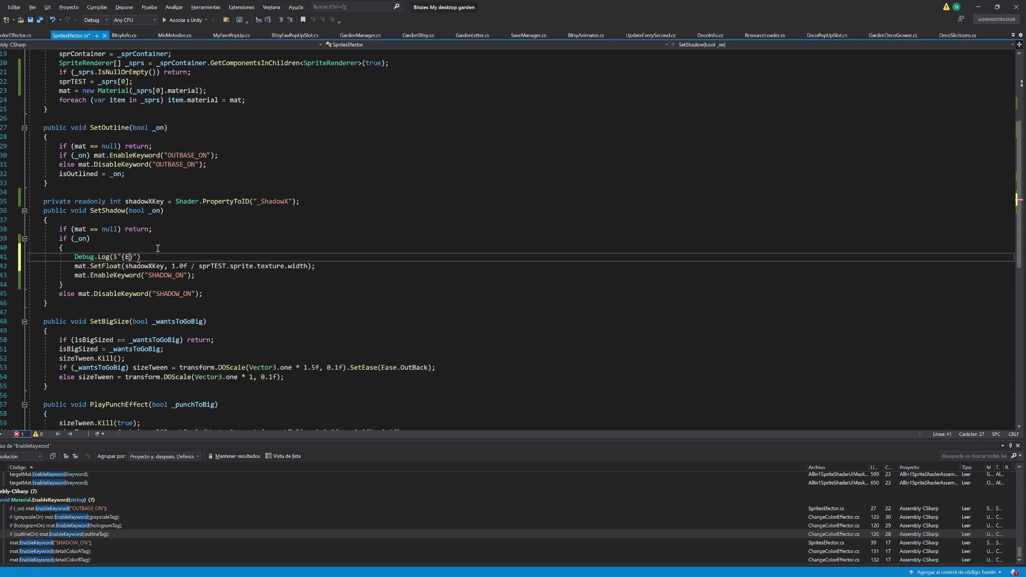
pyautogui.hotkey('ctrl', 'space')
pyautogui.press('Left')
pyautogui.write('Efecto ')
pyautogui.write('en')
pyautogui.press('Right')
pyautogui.write('transform.parent.name')
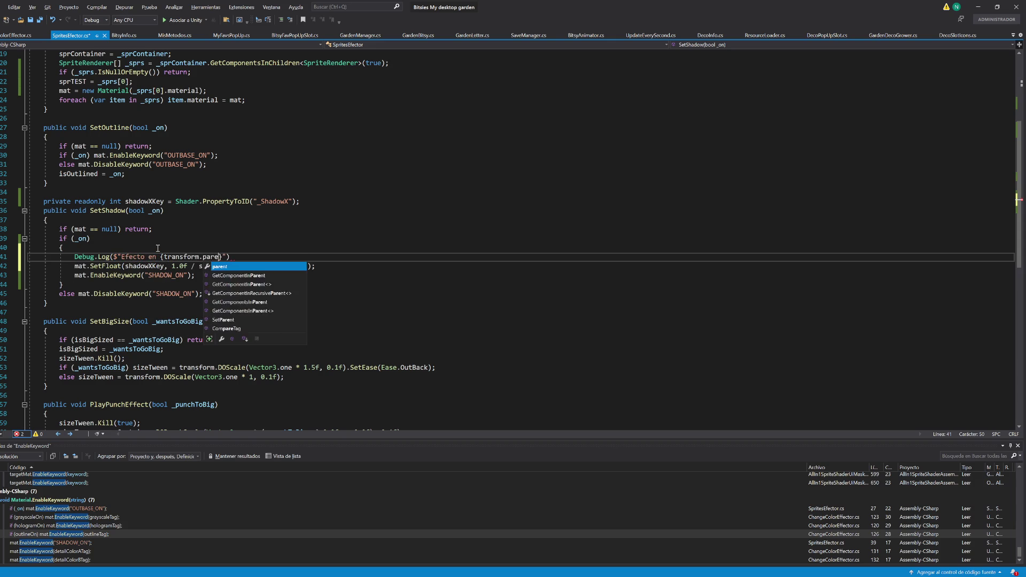
pyautogui.press('Right')
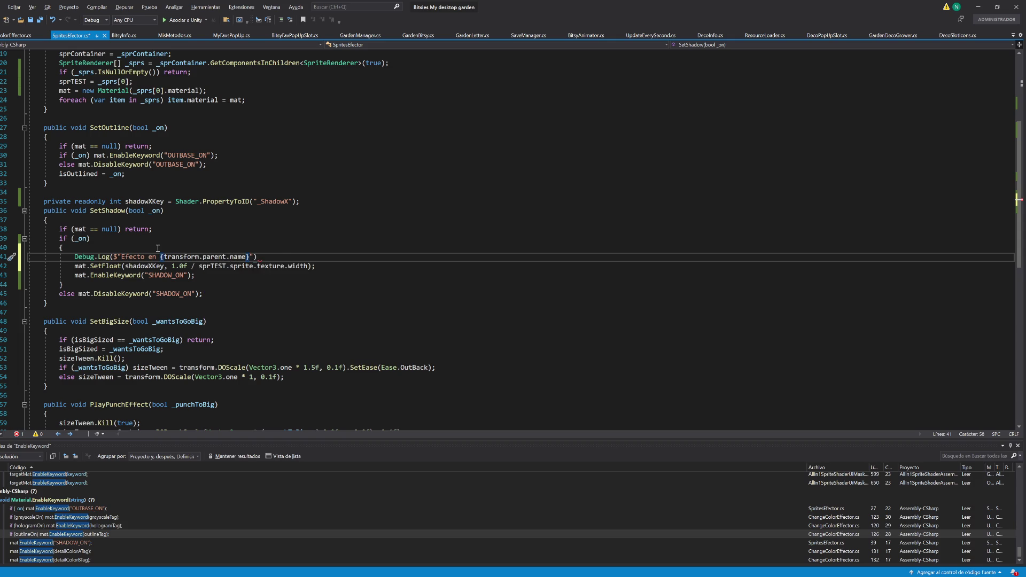
# Step: Append "Textura {width}" and "Offset: {(1.0f / sprTEST.sprite.texture.width)}" to the log and save
pyautogui.write('. Textura {')
pyautogui.moveTo(199, 266); pyautogui.dragTo(308, 266)
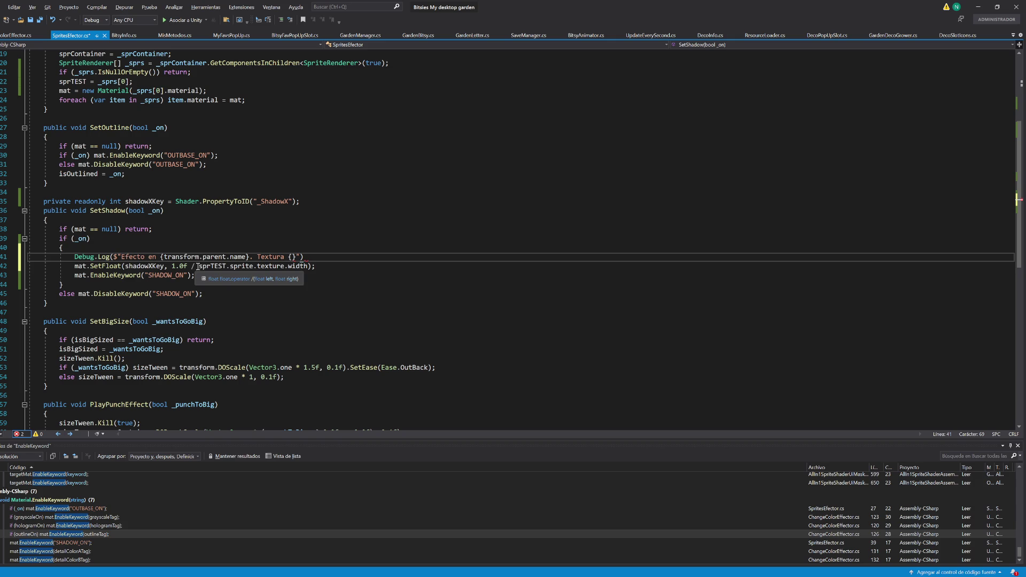
pyautogui.hotkey('ctrl', 'c')
pyautogui.click(292, 257)
pyautogui.hotkey('ctrl', 'v')
pyautogui.write('. ')
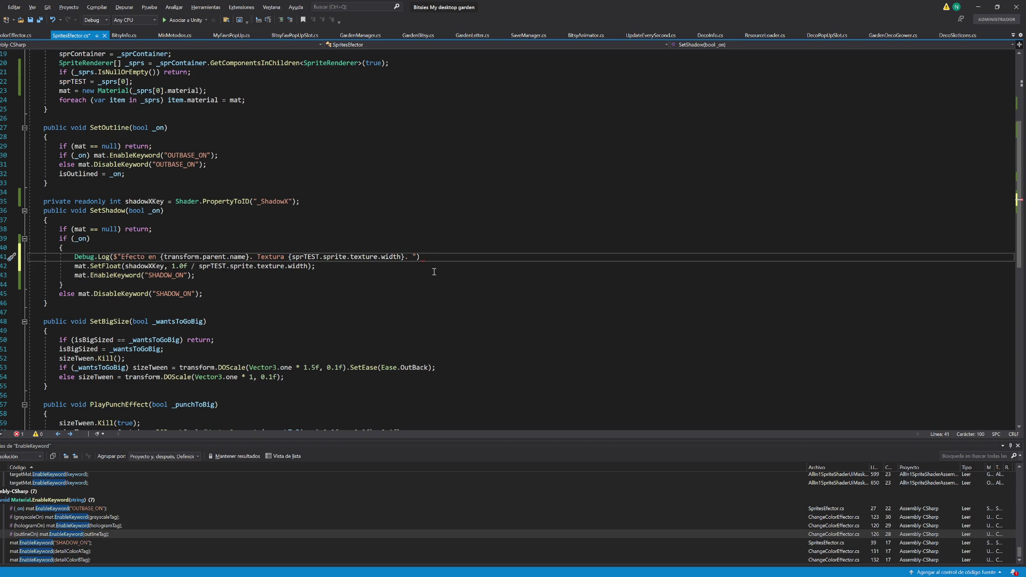
pyautogui.write('%')
pyautogui.press('BackSpace')
pyautogui.write('Offset')
pyautogui.press('BackSpace')
pyautogui.write(': ')
pyautogui.write('{(1f.')
pyautogui.press('BackSpace')
pyautogui.press('BackSpace')
pyautogui.write('.0f / sprTEST.sprite.texture.width)')
pyautogui.hotkey('ctrl', 's')
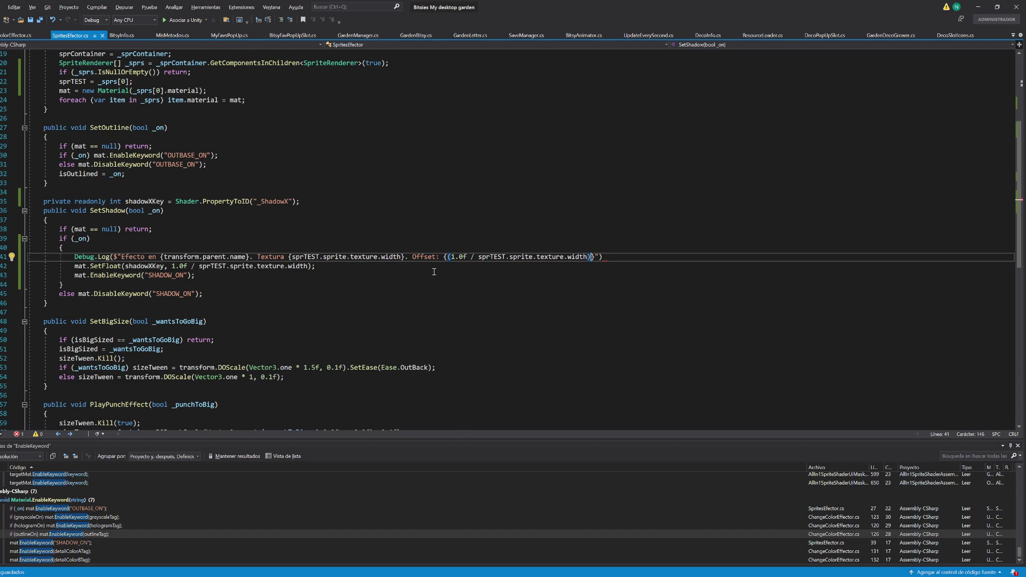
pyautogui.click(983, 10)
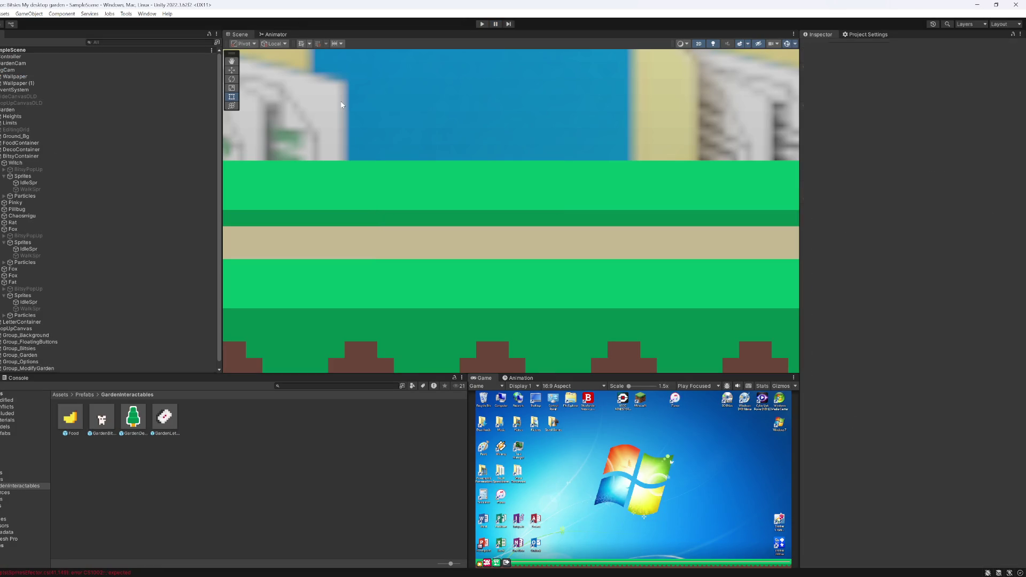
# Step: Open the Console and jump from the CS1002 compile error to its line in Visual Studio
pyautogui.click(19, 378)
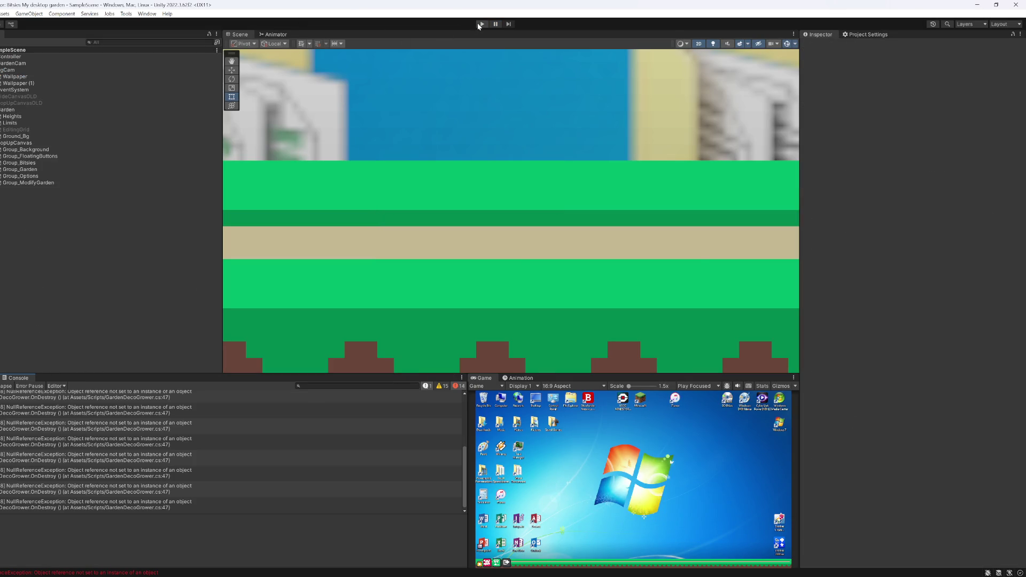
pyautogui.click(481, 24)
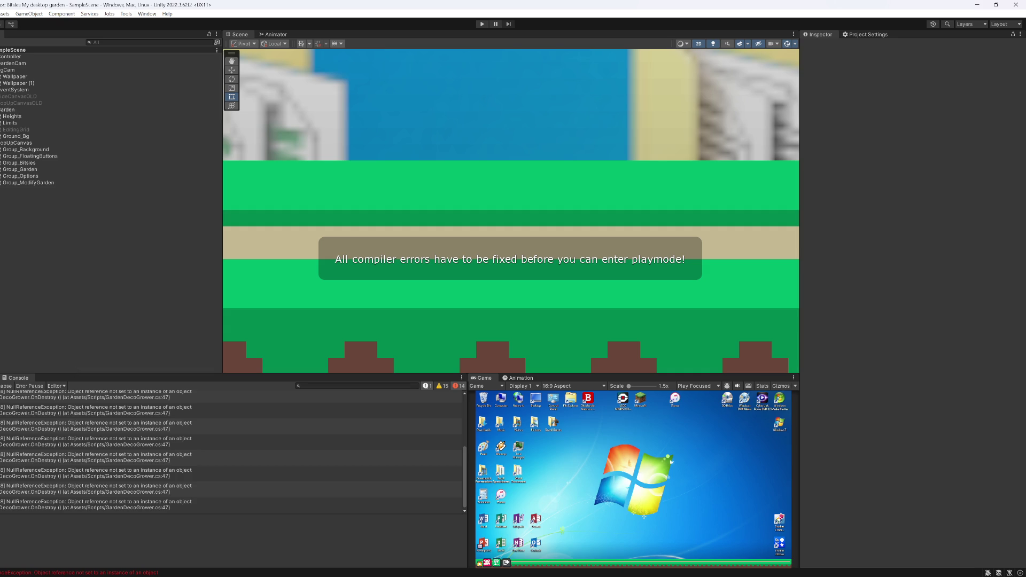
pyautogui.click(5, 386)
pyautogui.doubleClick(56, 397)
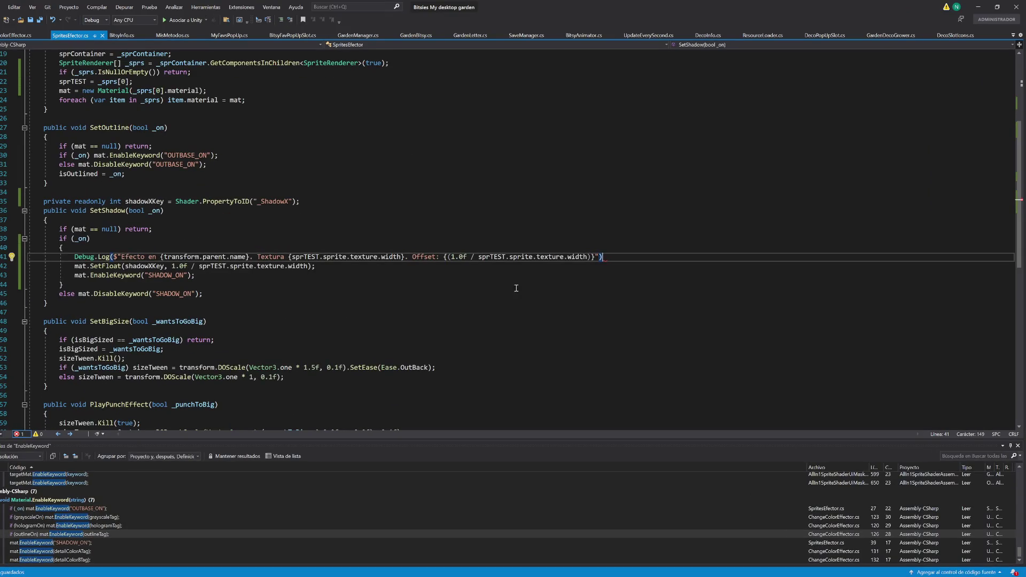
# Step: Add the missing semicolon on line 41, save, and start Play mode again
pyautogui.write(';')
pyautogui.hotkey('ctrl', 's')
pyautogui.hotkey('alt', 'Tab')
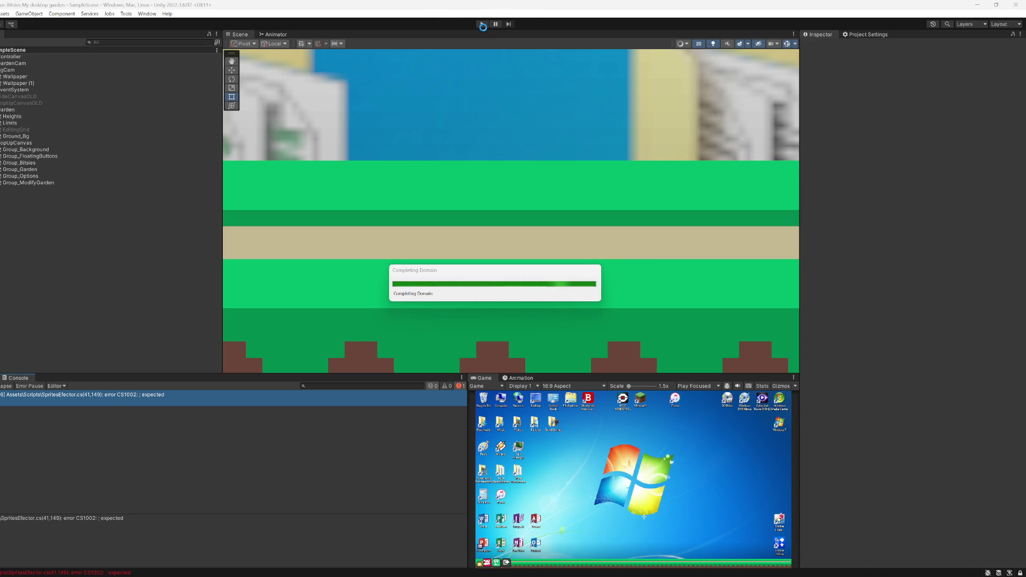
pyautogui.click(483, 25)
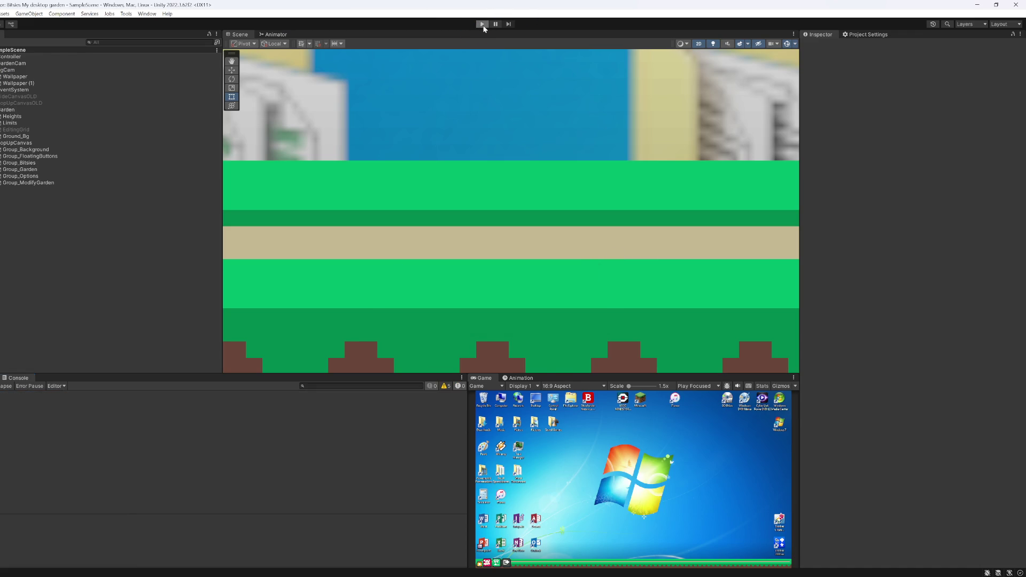